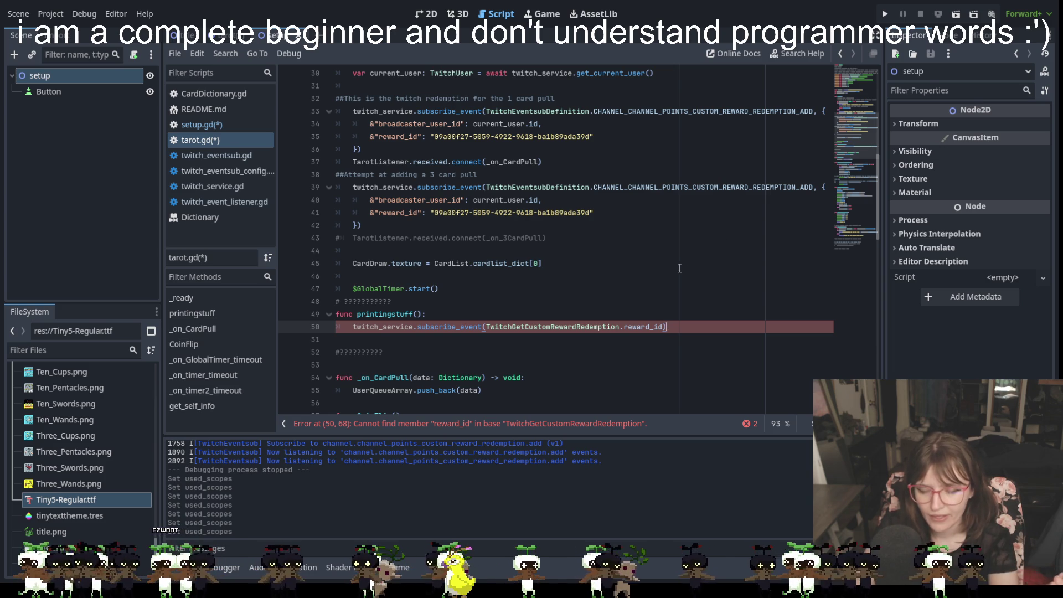
Step: Add a comma at the end of line 50 and type print inside reward_id's parentheses
click(666, 326)
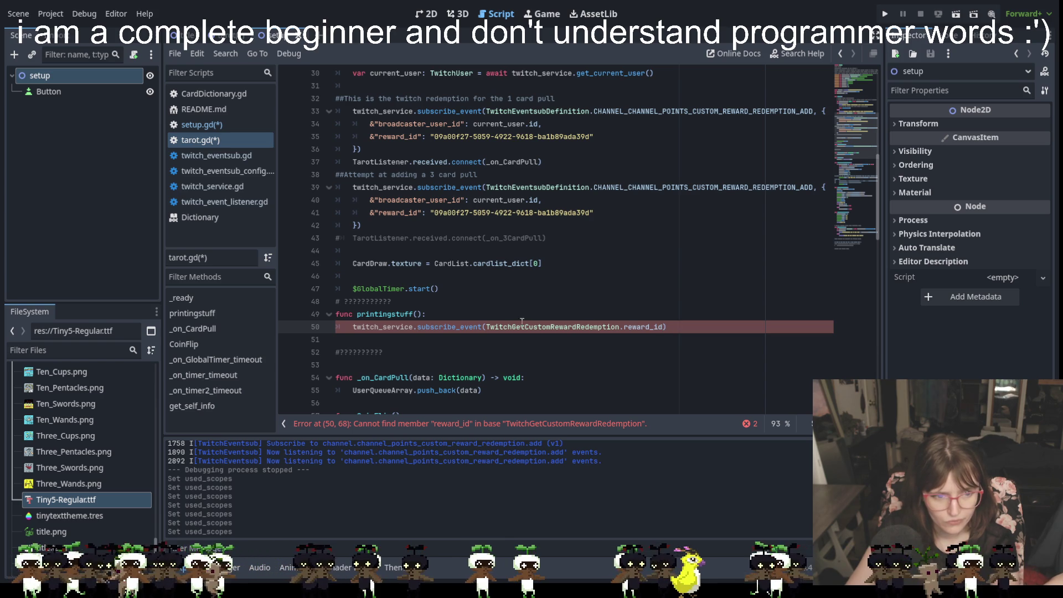
mouse_move(487, 327)
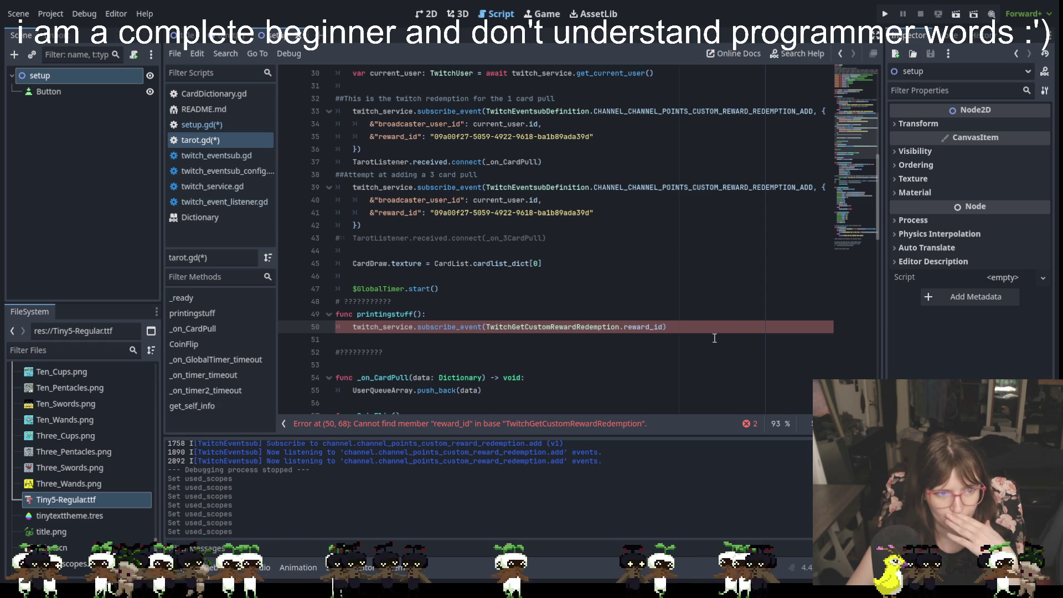
text(,)
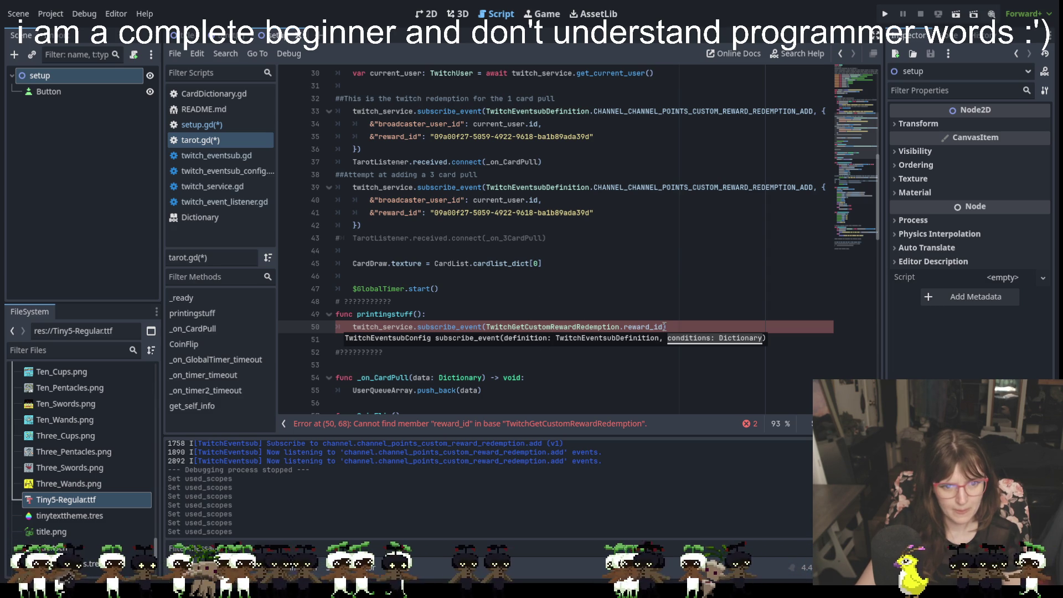
text((prin)
key(Delete)
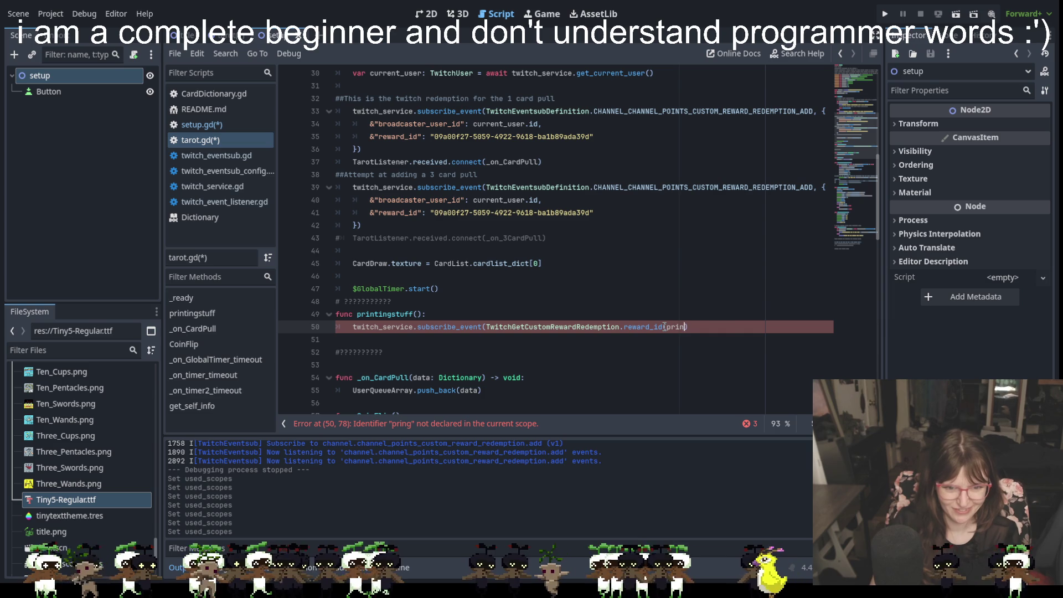
text(t)
key(Right)
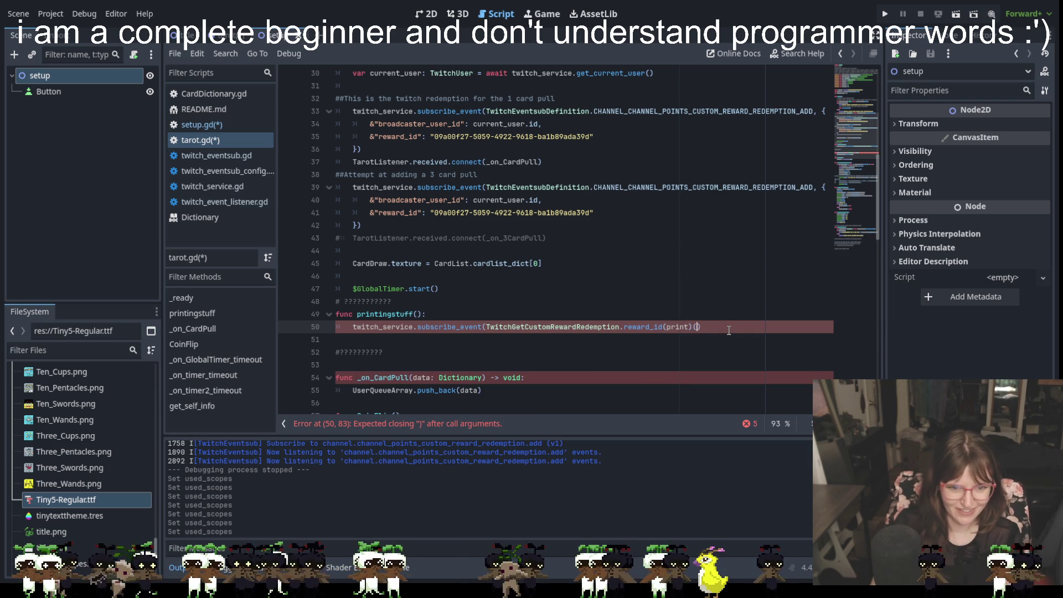
text())
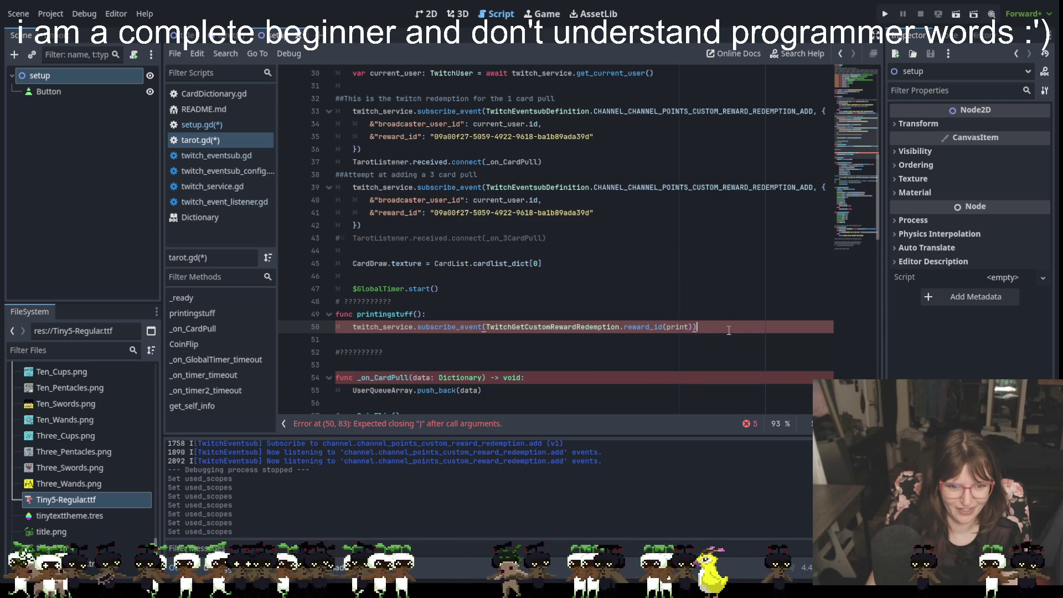
Step: Replace print) with string so line 50 reads reward_id(string, then dismiss autocomplete
click(597, 344)
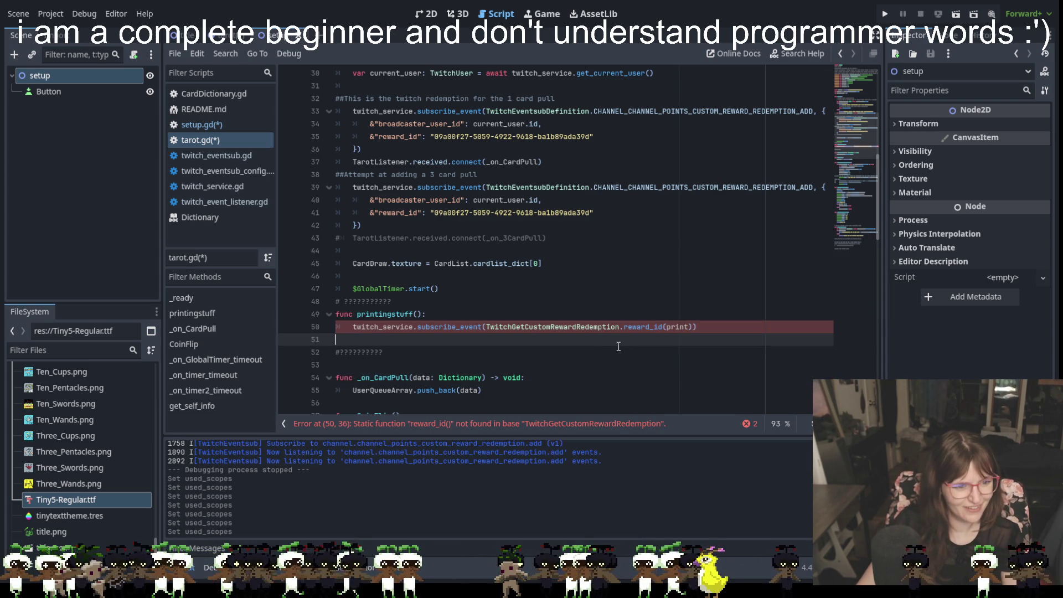
click(710, 333)
key(BackSpace)
key(BackSpace)
key(BackSpace)
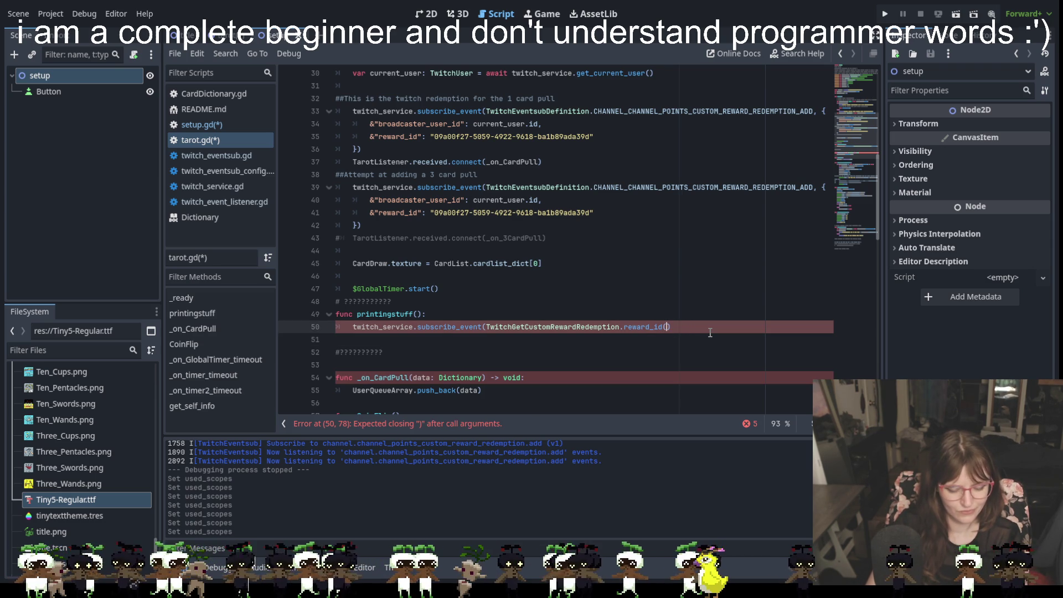
text(string)
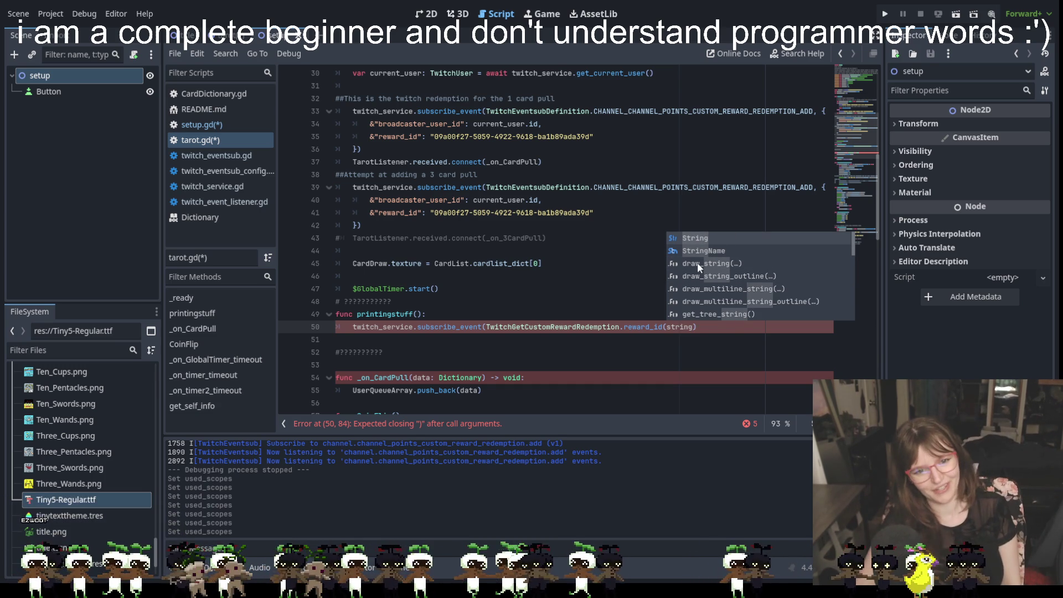
scroll(697, 263, down, 2)
scroll(709, 279, down, 5)
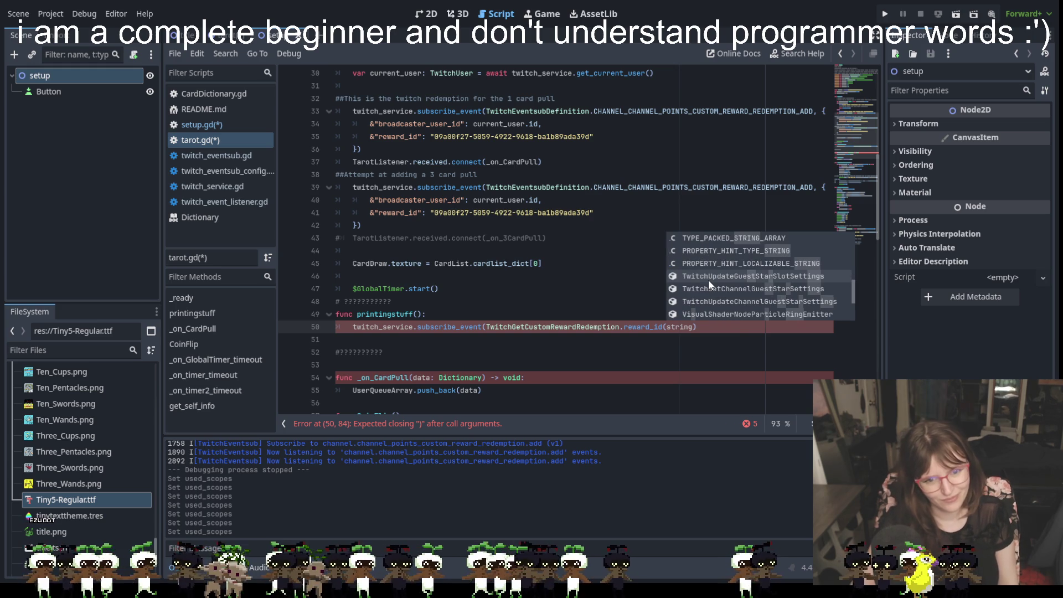
scroll(706, 282, down, 5)
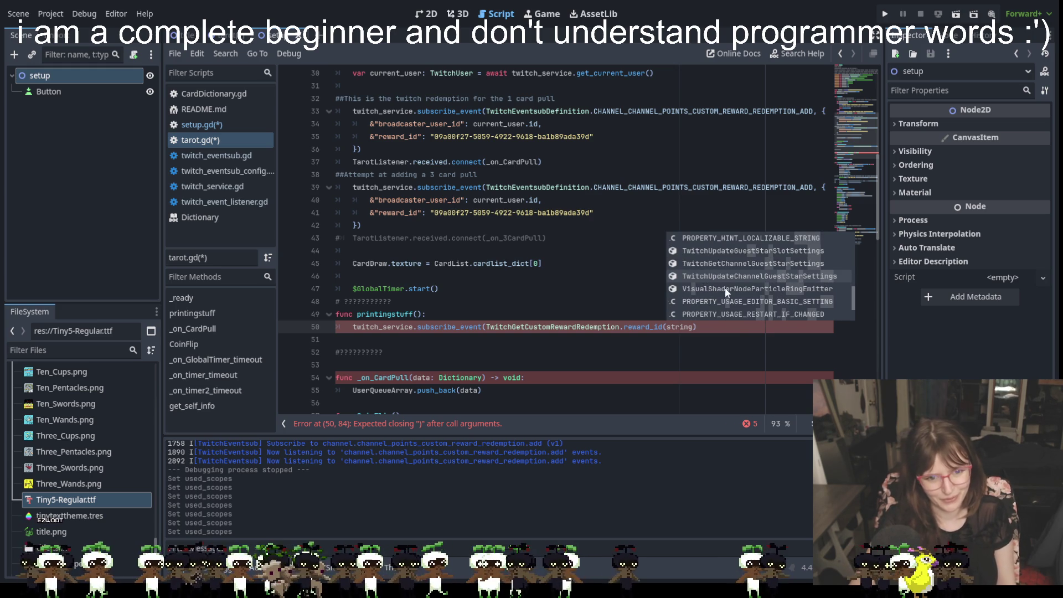
click(693, 323)
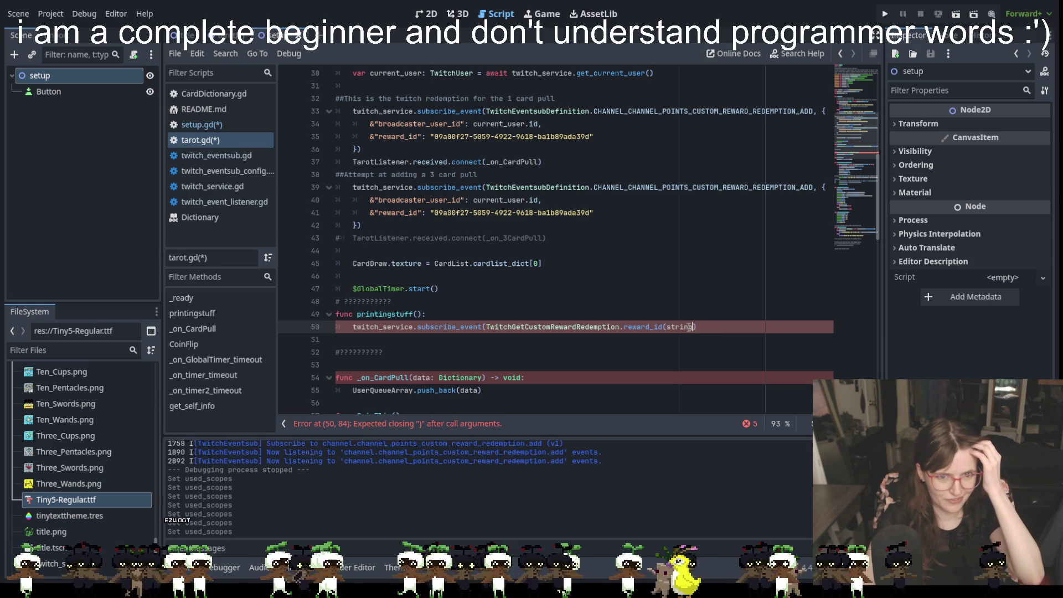
Step: Replace line 50's argument with line 39's reward redemption definition and open a '{' dictionary
drag(486, 187, 814, 187)
key(ctrl+c)
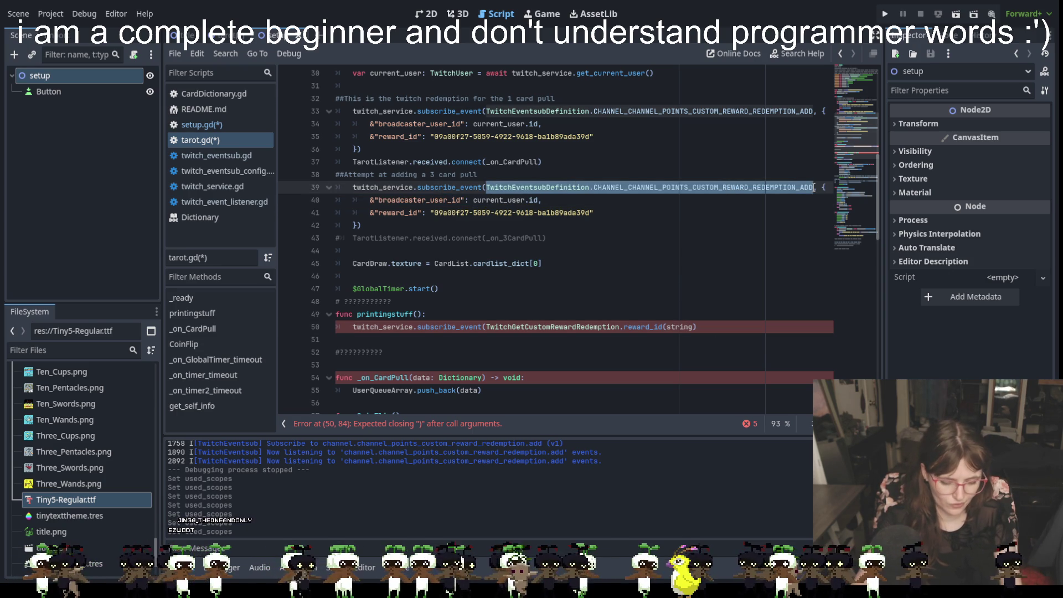
click(689, 340)
drag(697, 327, 489, 327)
key(ctrl+v)
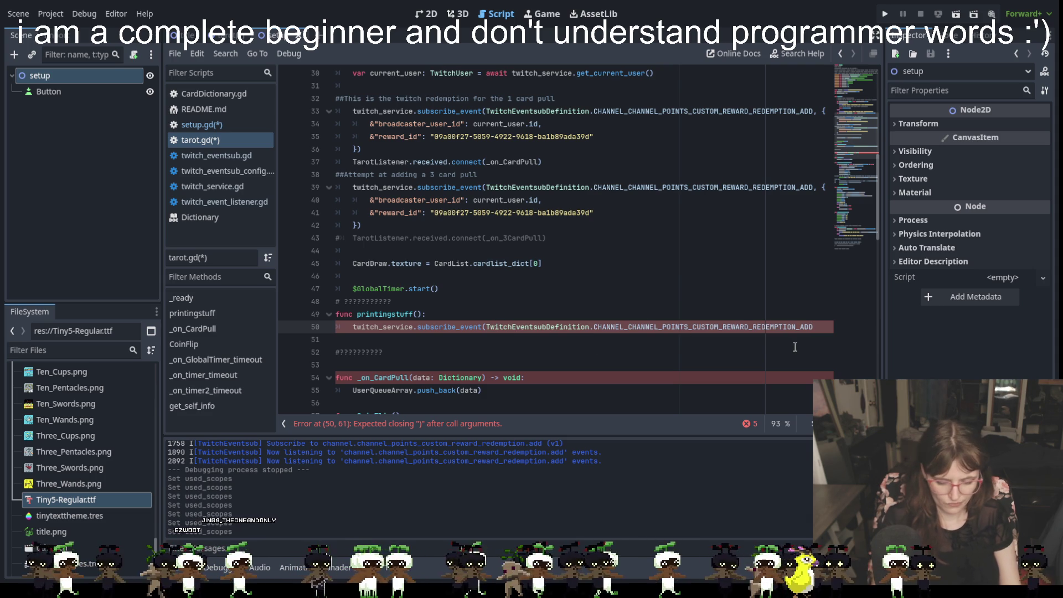
text(, )
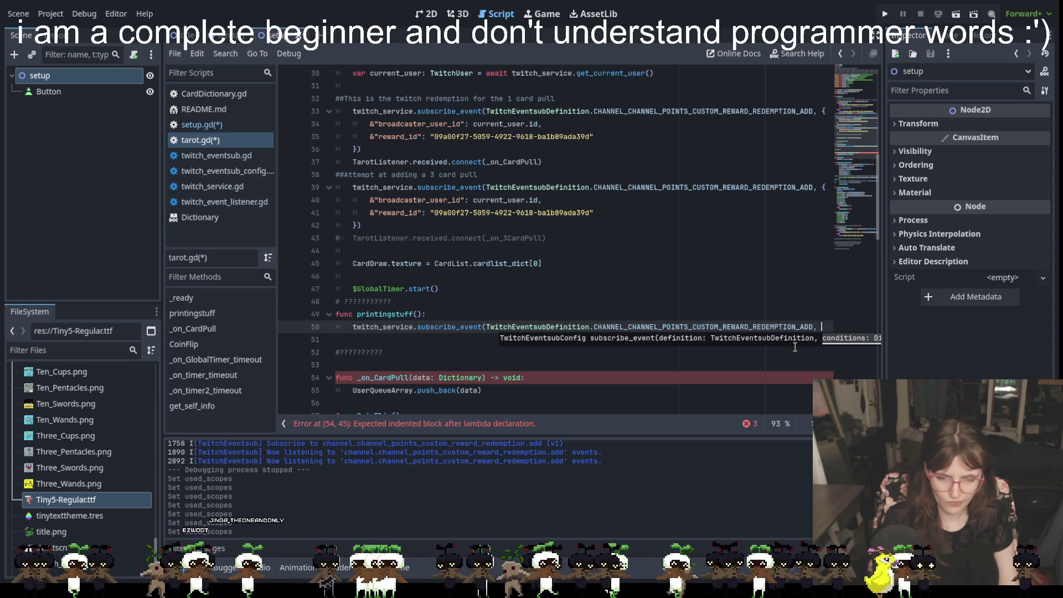
text({)
key(Return)
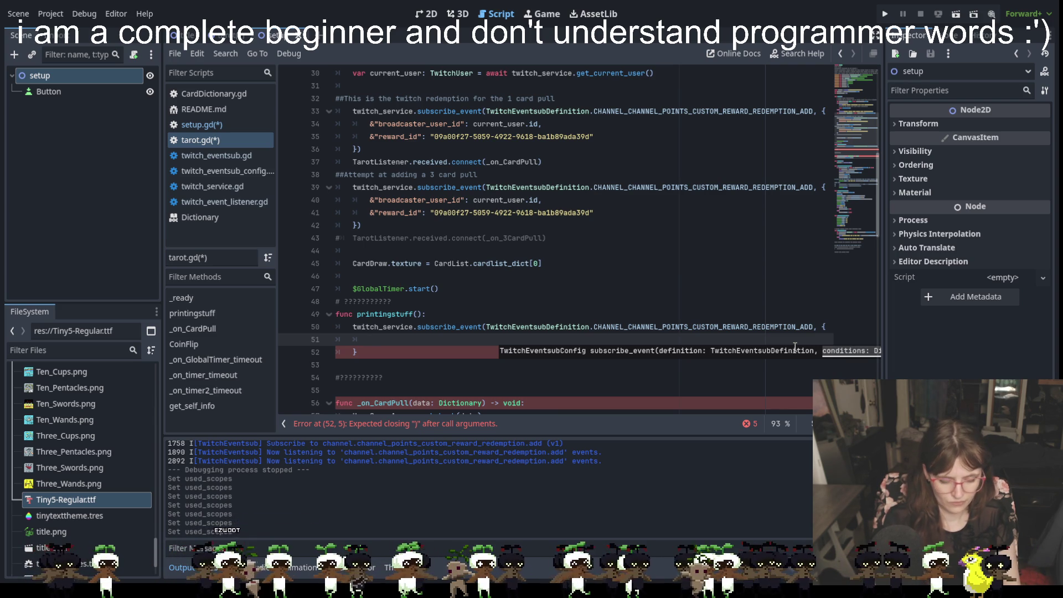
Step: Add the dictionary entry &"broadcaster_user_id": current_user.id, followed by a new line
text(&)
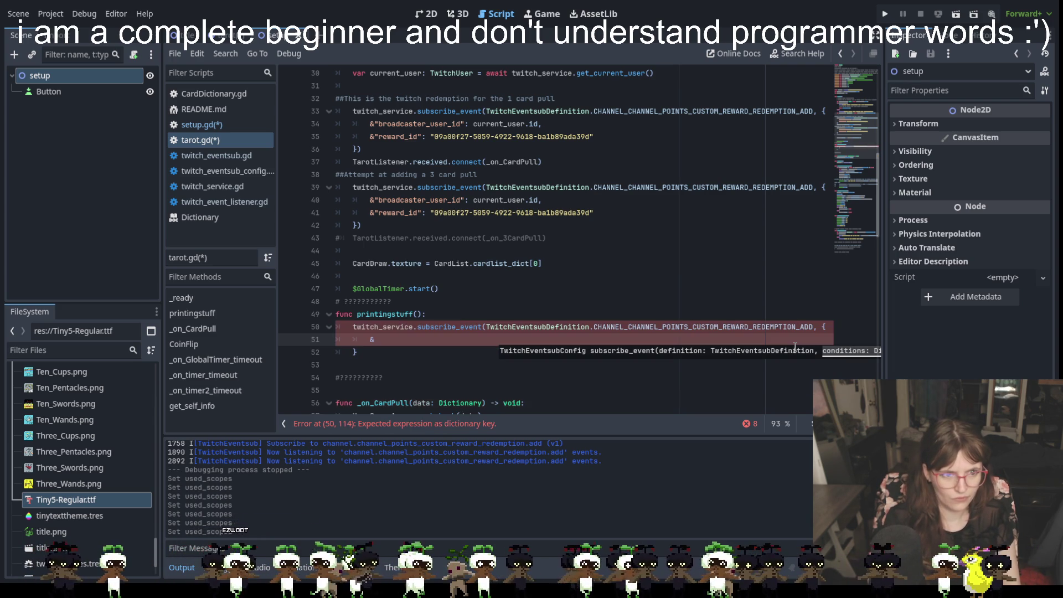
text(bro)
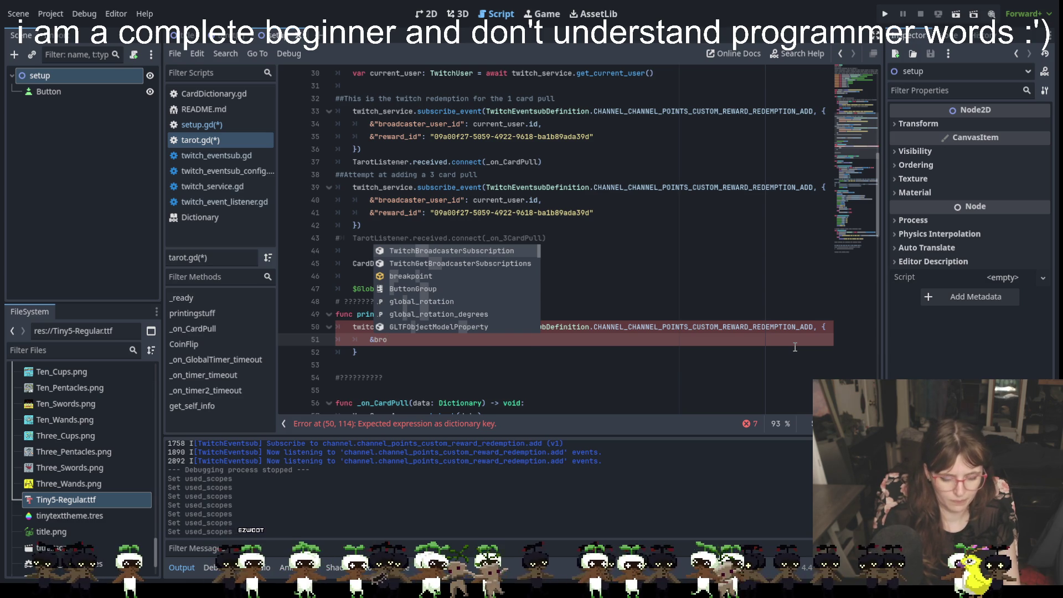
text(adcaster_)
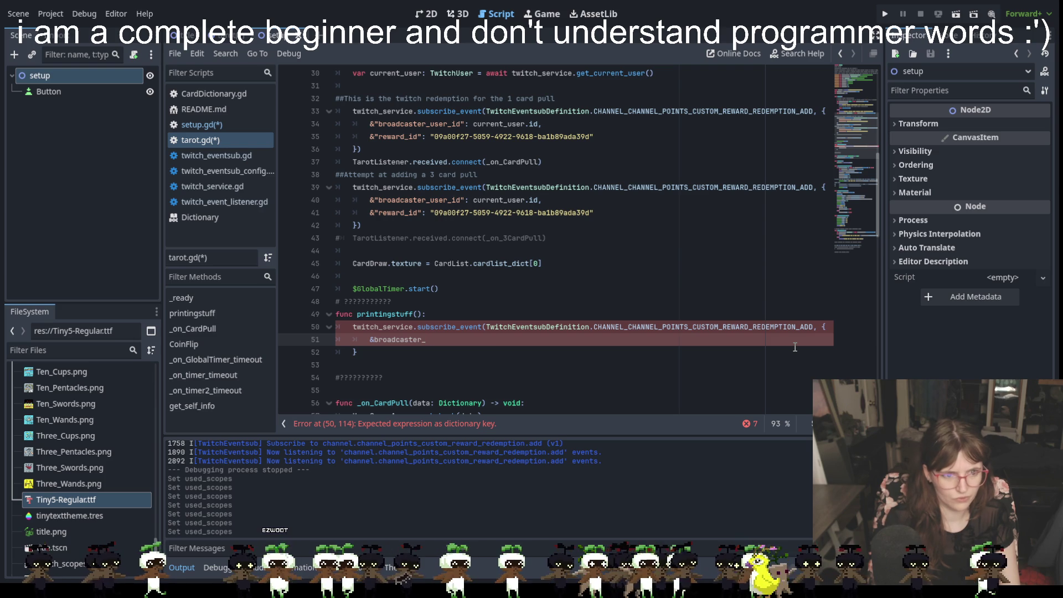
text(user)
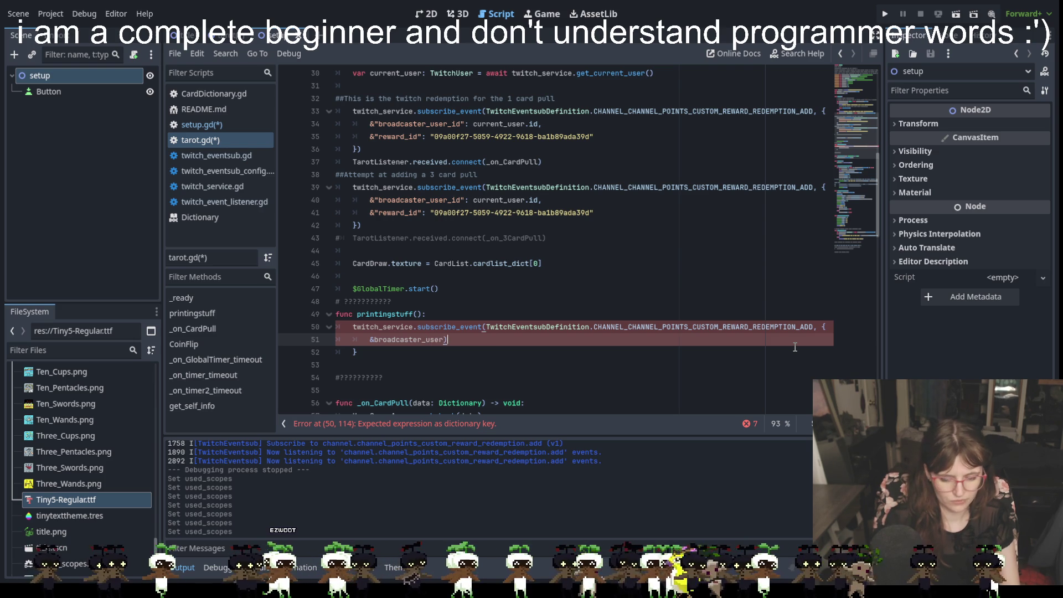
text(_id:)
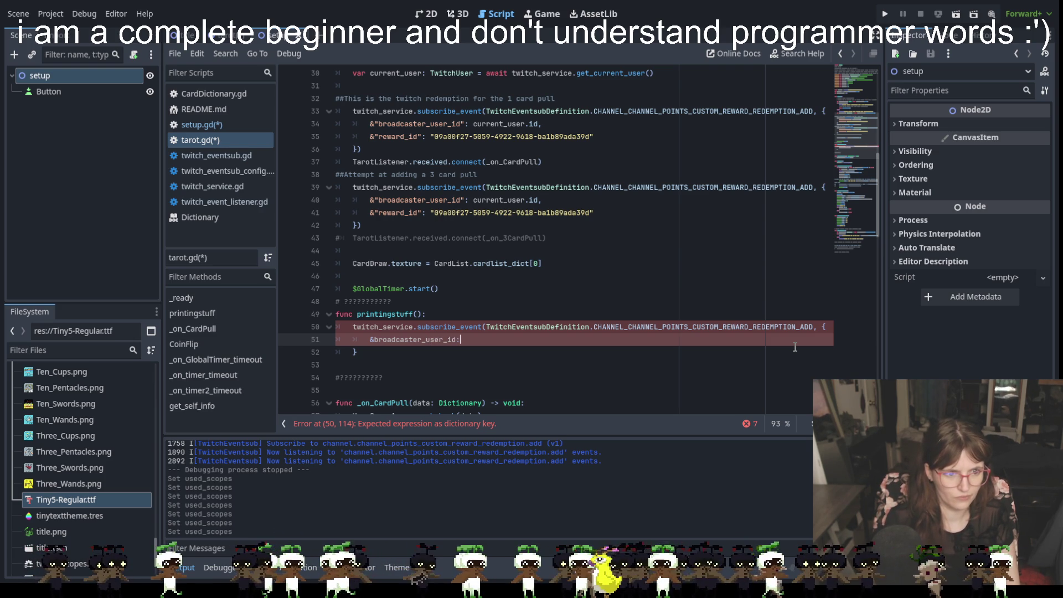
key(BackSpace)
text(")
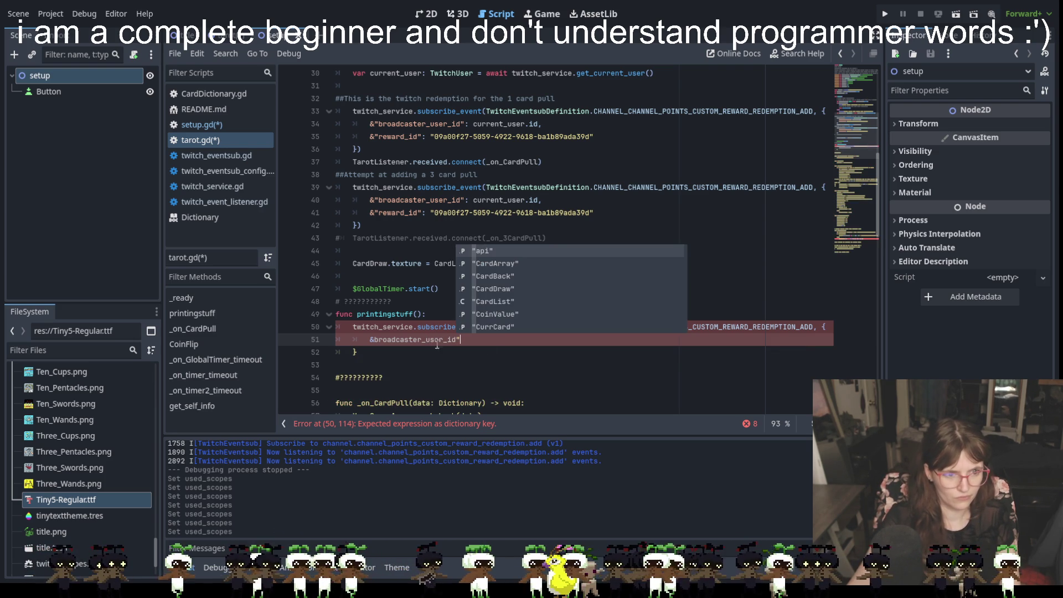
click(374, 339)
text(")
click(493, 340)
text(: )
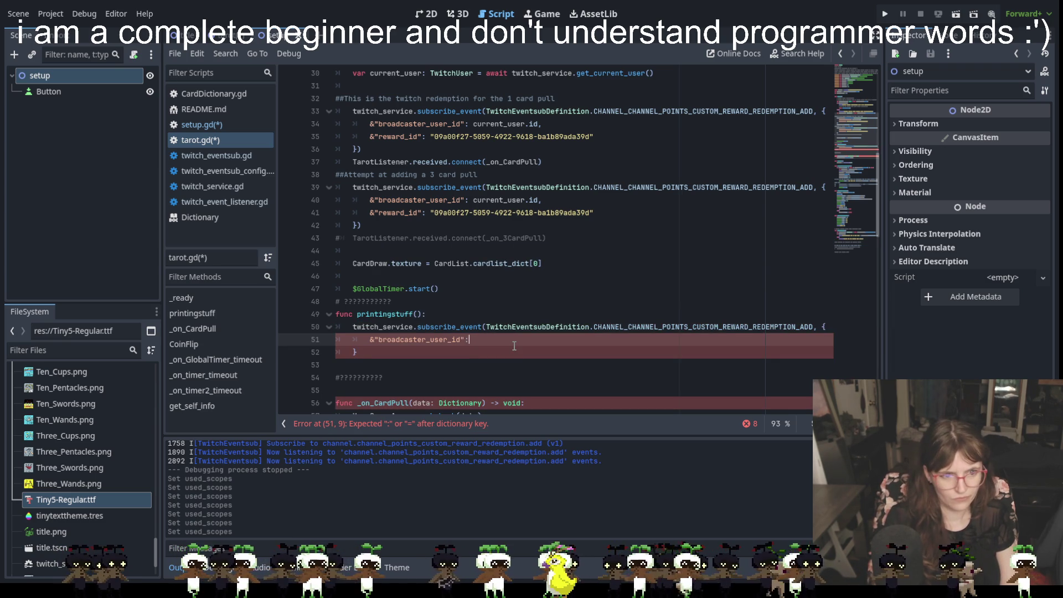
text(cur)
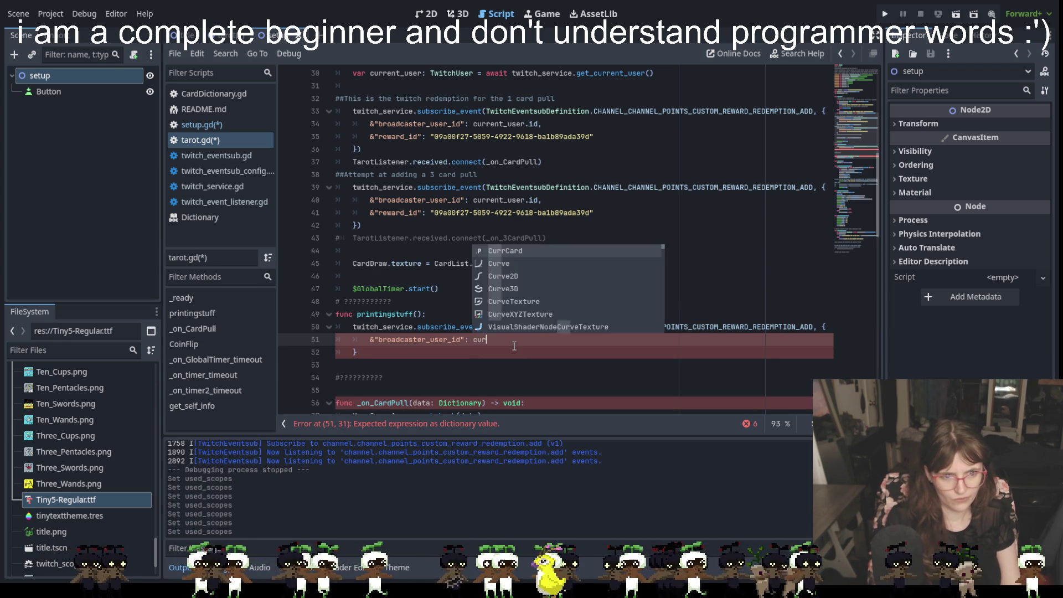
text(rent_user.id)
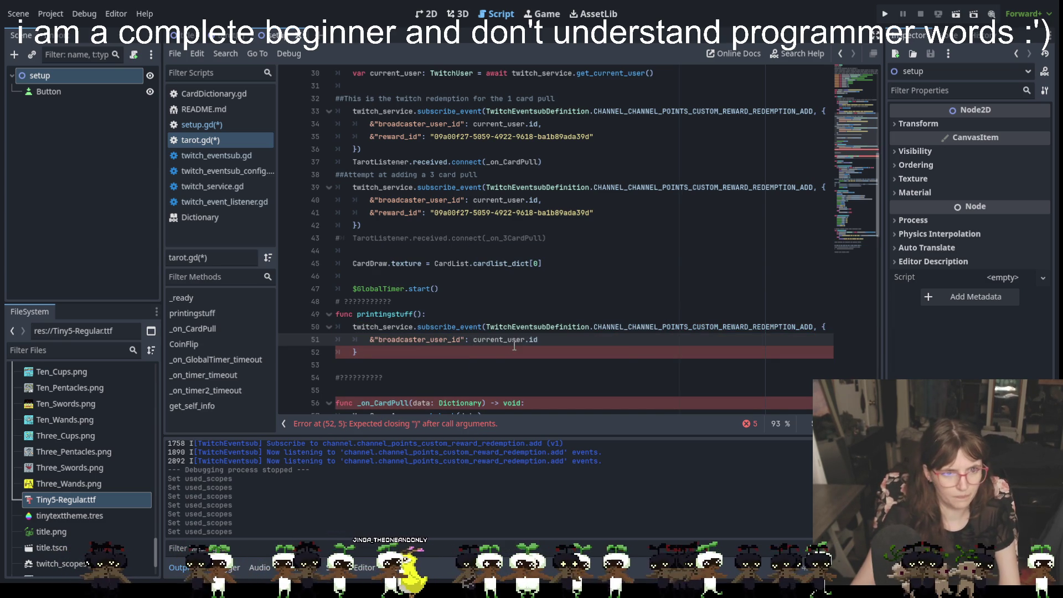
text(,)
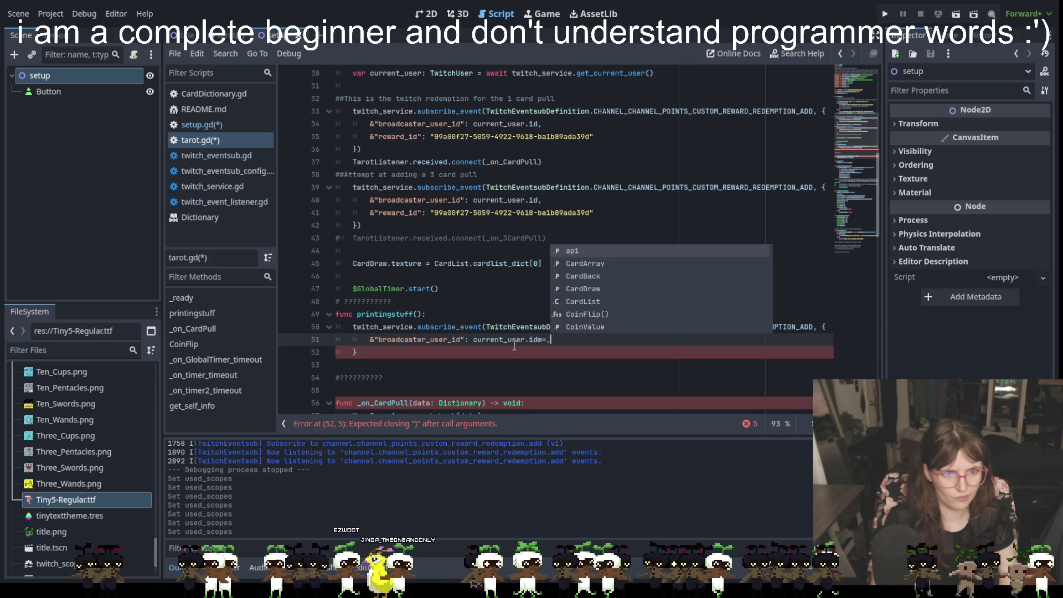
key(Escape)
key(Return)
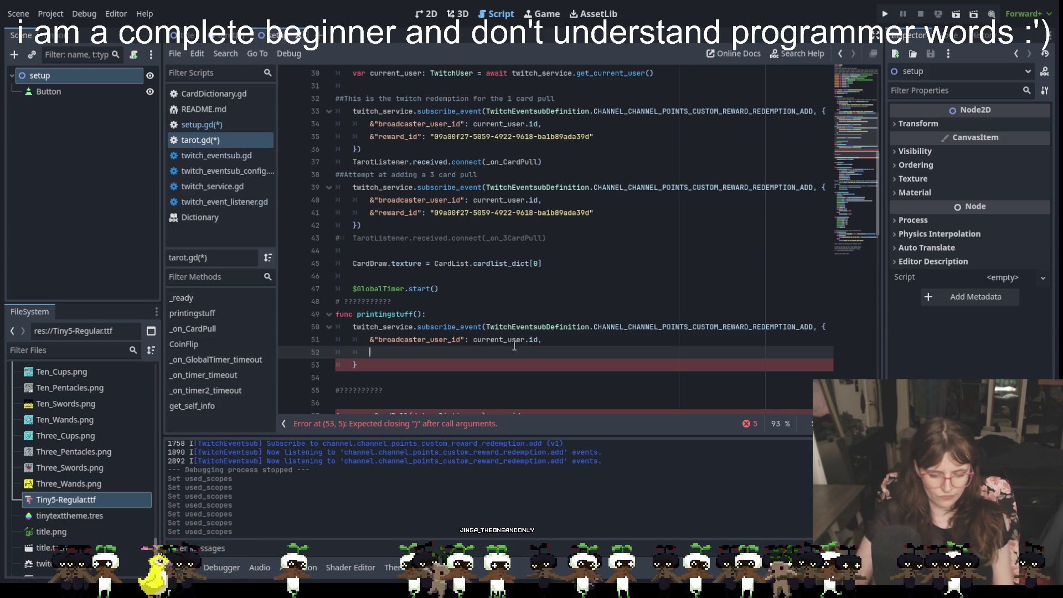
Step: Type print(reawrd_id on the new line 52
text(prinv)
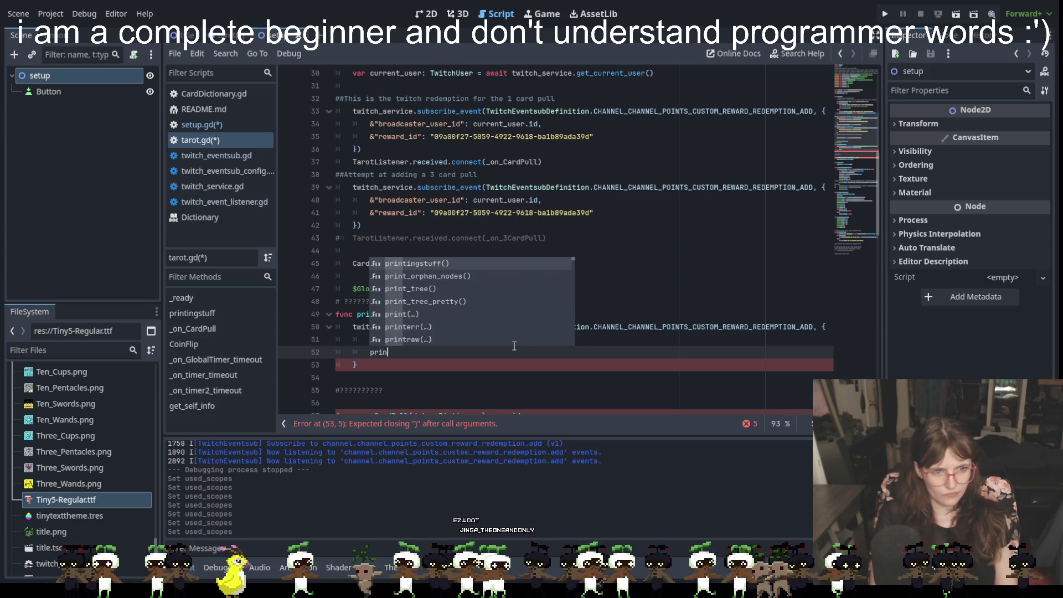
key(BackSpace)
text(f)
text(t)
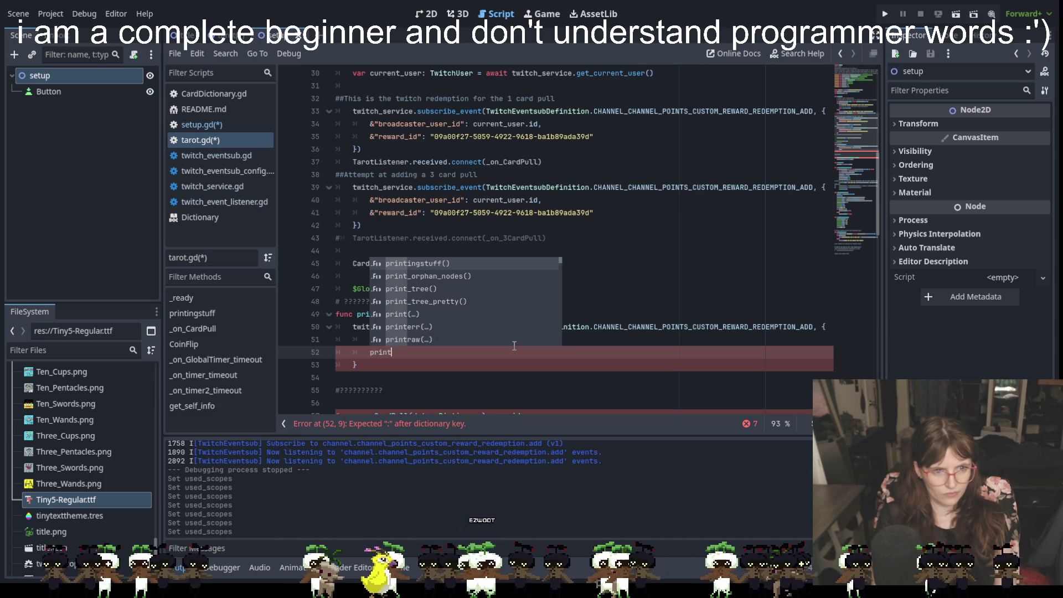
text(()
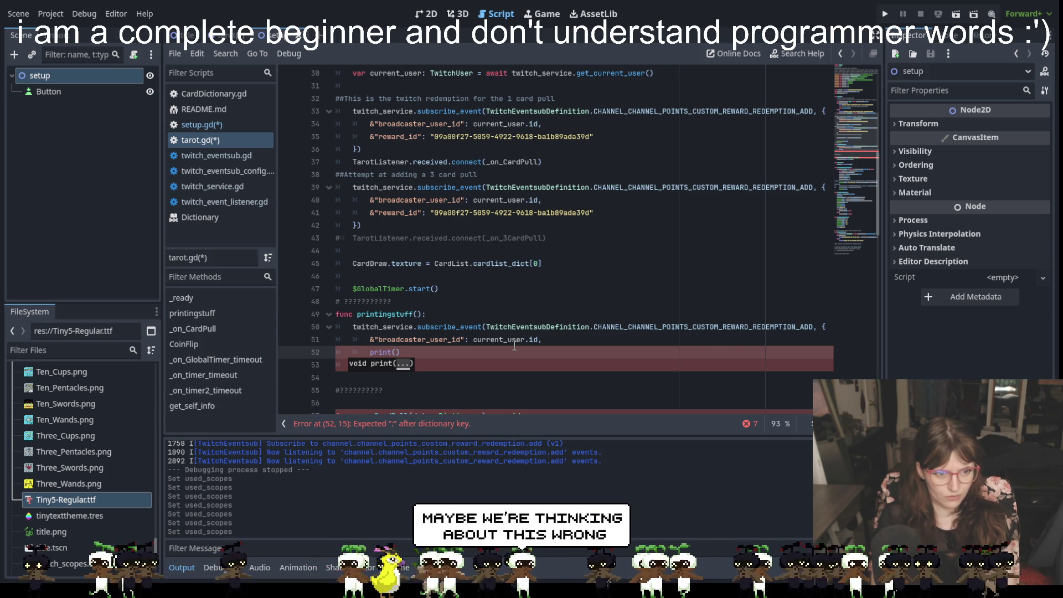
text(reawrd_id)
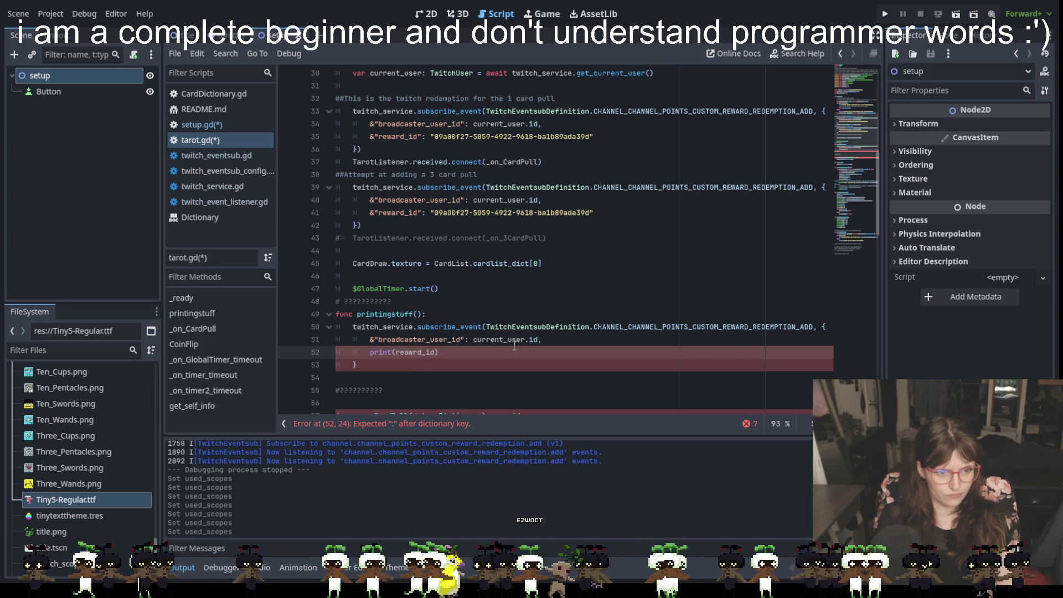
Step: Correct reawrd_id to reward_id and outdent line 52 by one level
click(411, 352)
key(BackSpace)
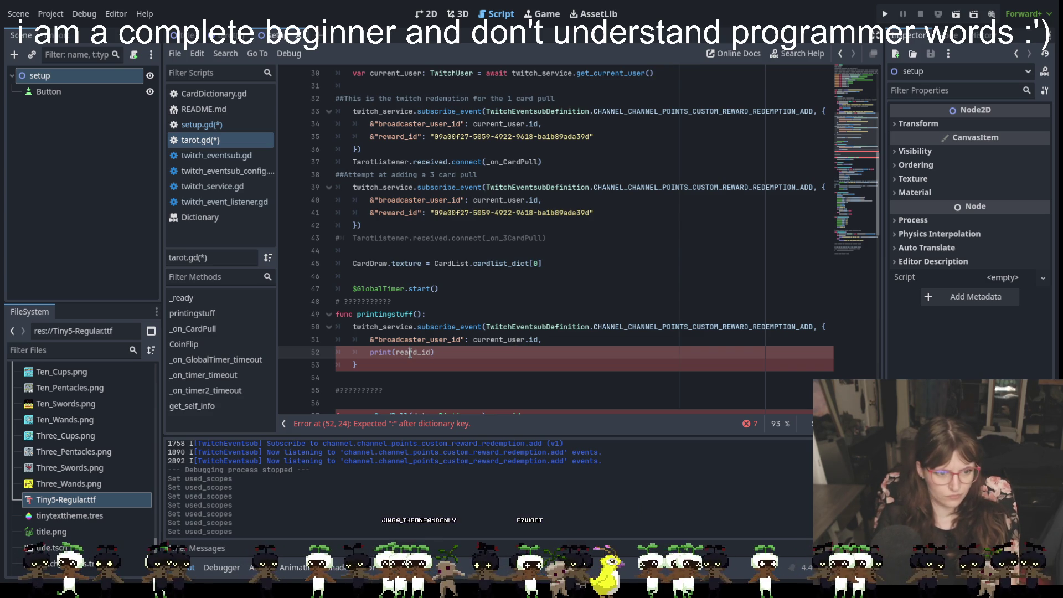
text(w)
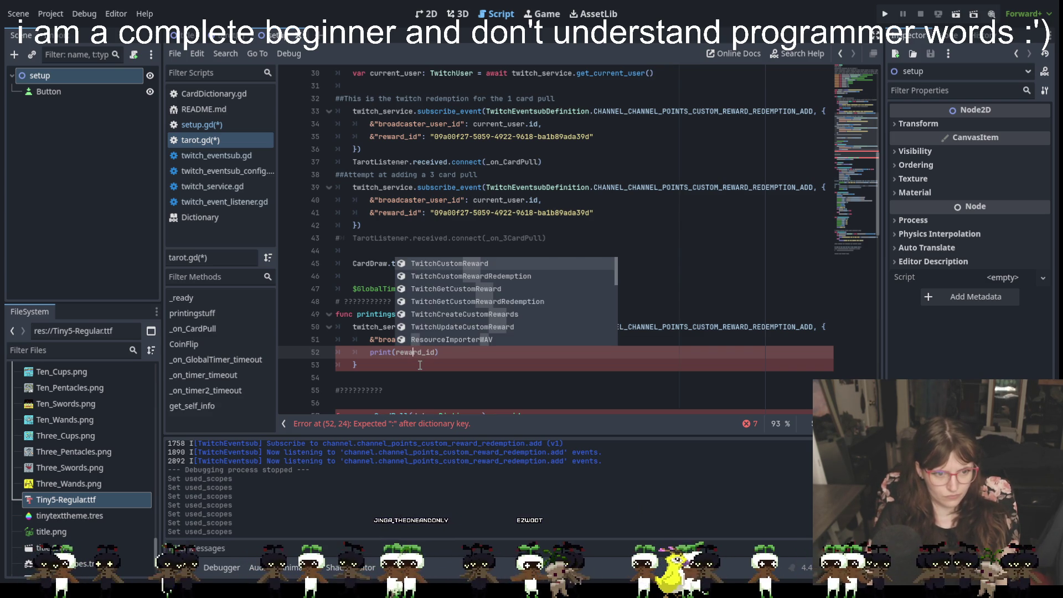
click(419, 365)
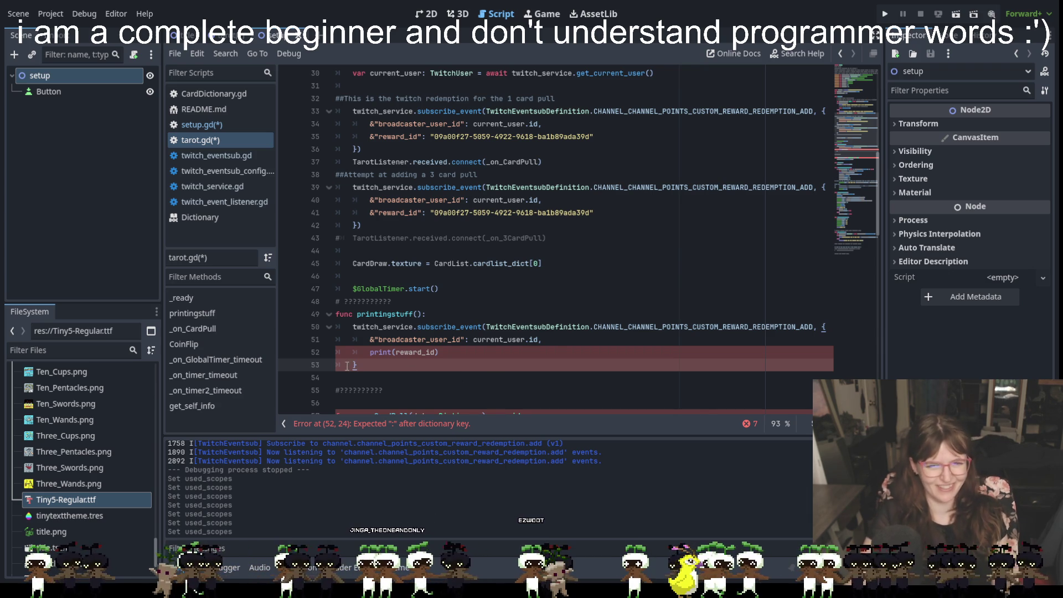
click(364, 351)
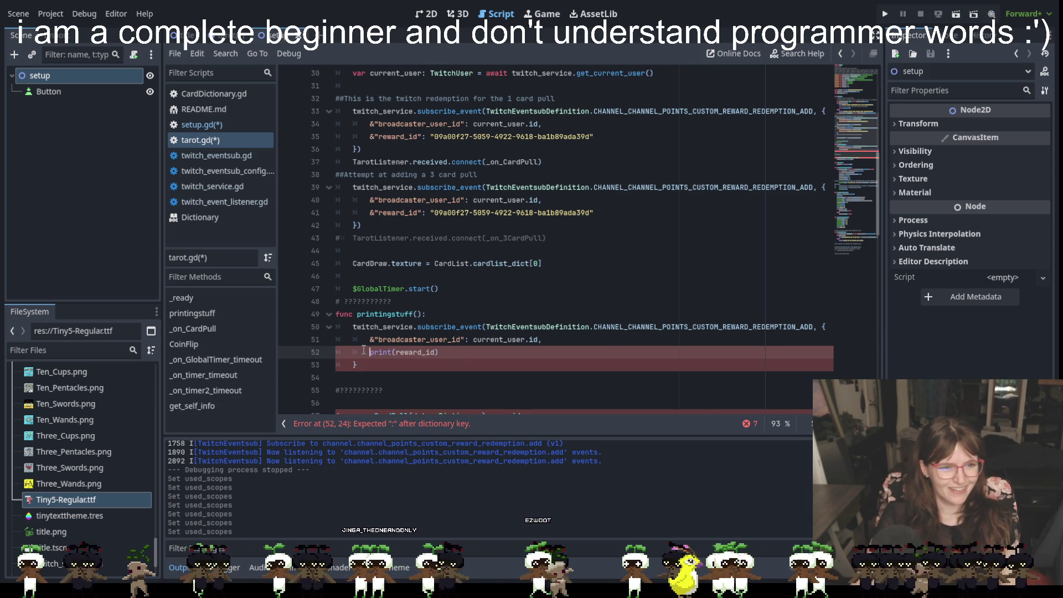
click(447, 353)
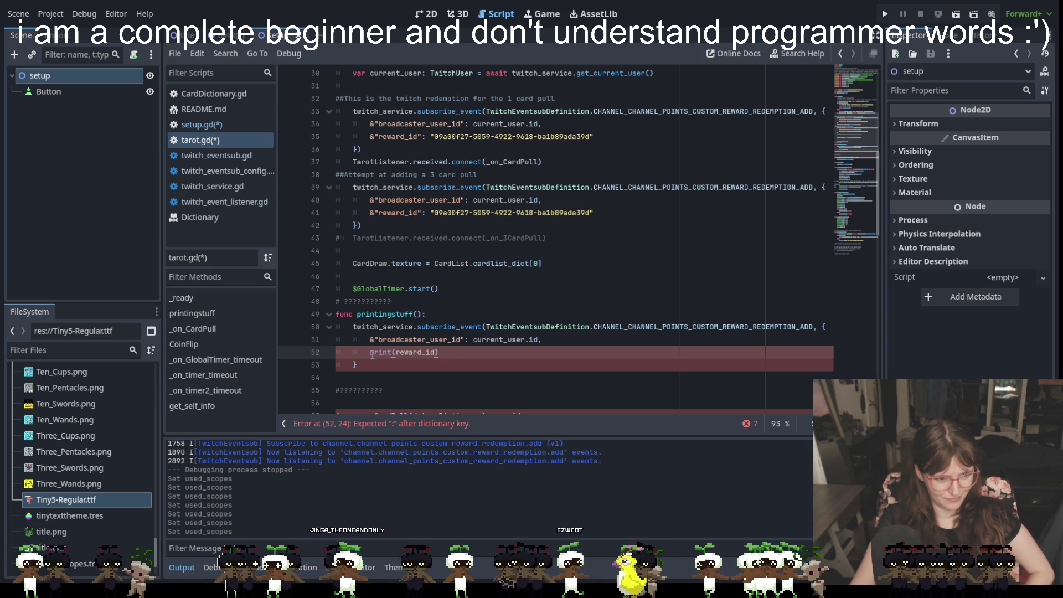
key(shift+Tab)
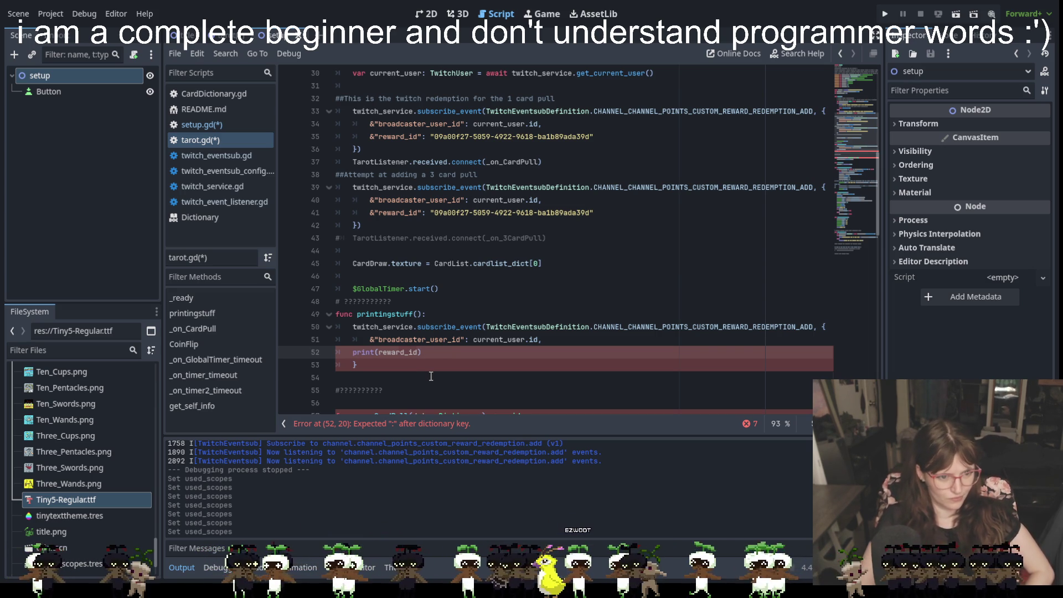
click(430, 376)
click(354, 352)
scroll(456, 356, down, 9)
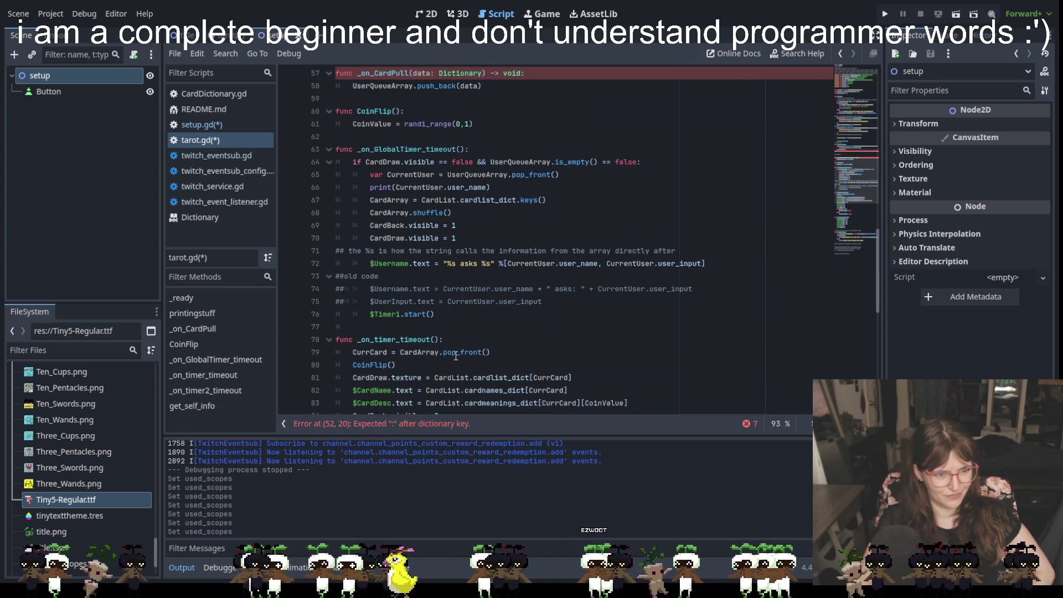
Step: Re-indent line 52 and prefix its print argument with current_user., giving current_user.reward_id
scroll(455, 356, up, 4)
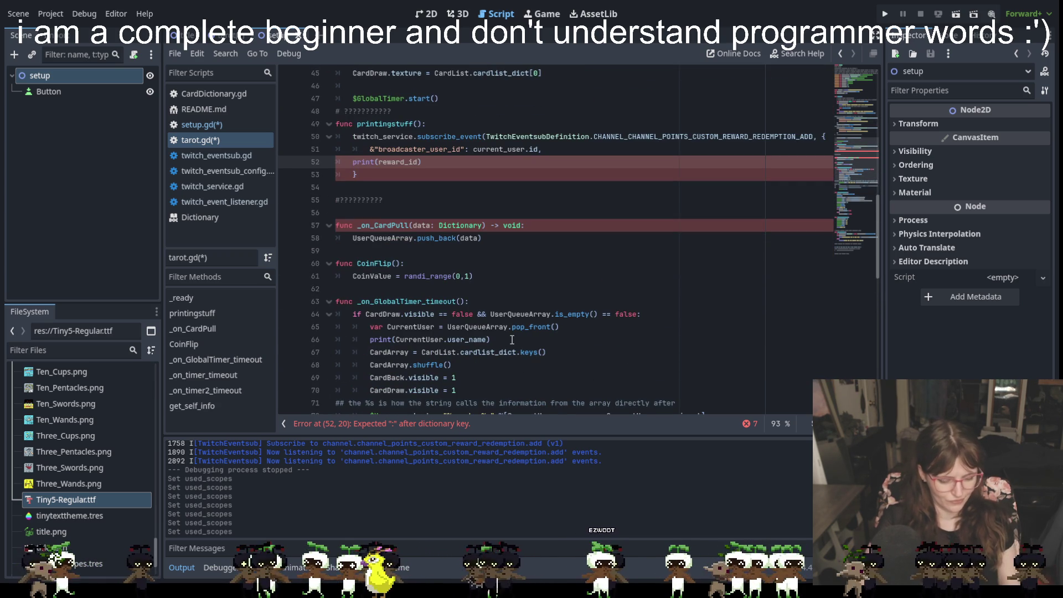
key(Tab)
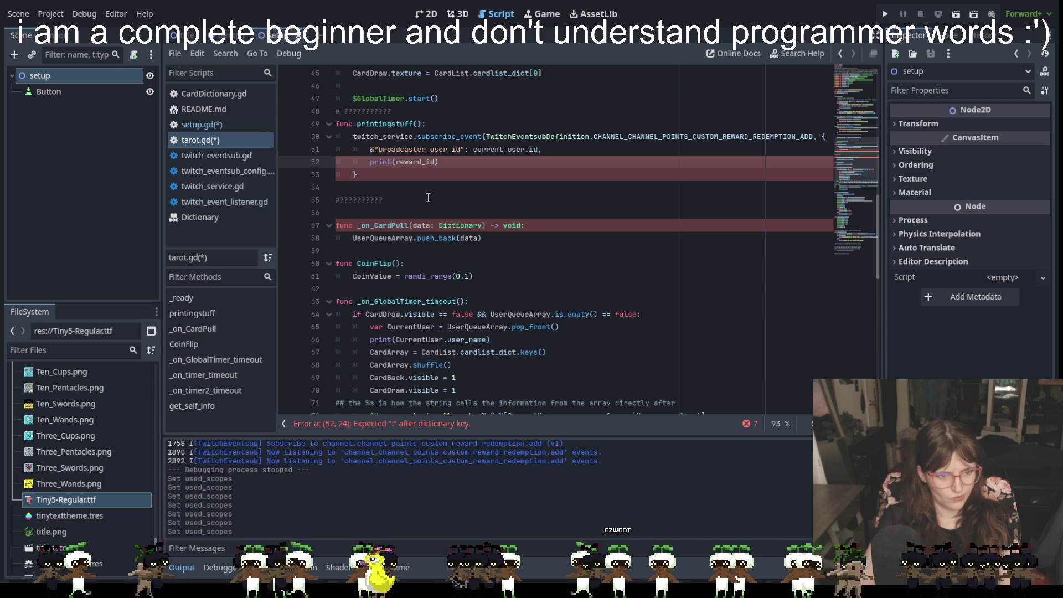
click(396, 162)
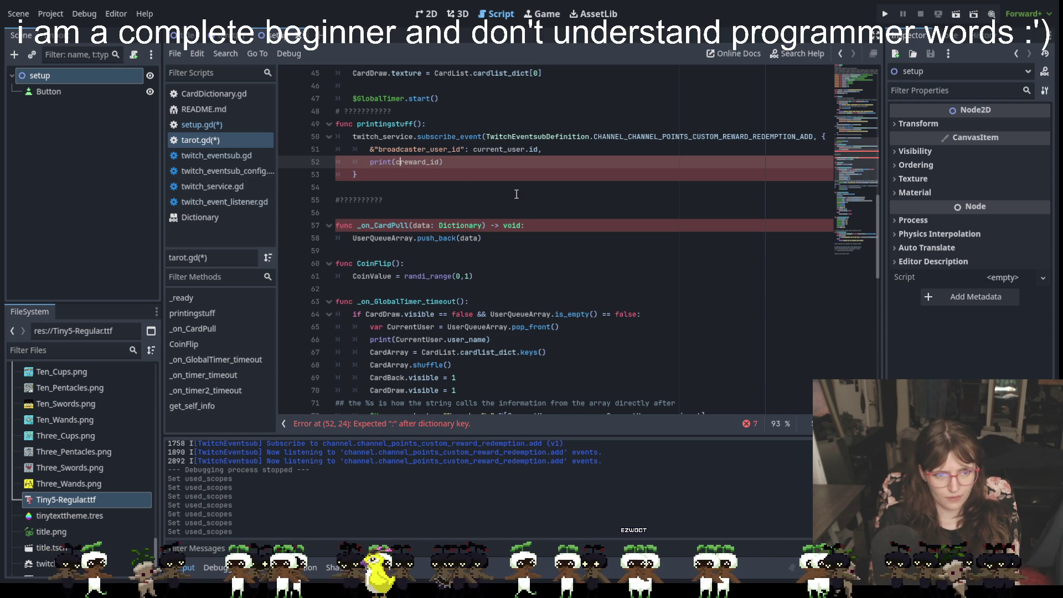
text(c)
text(urrentus)
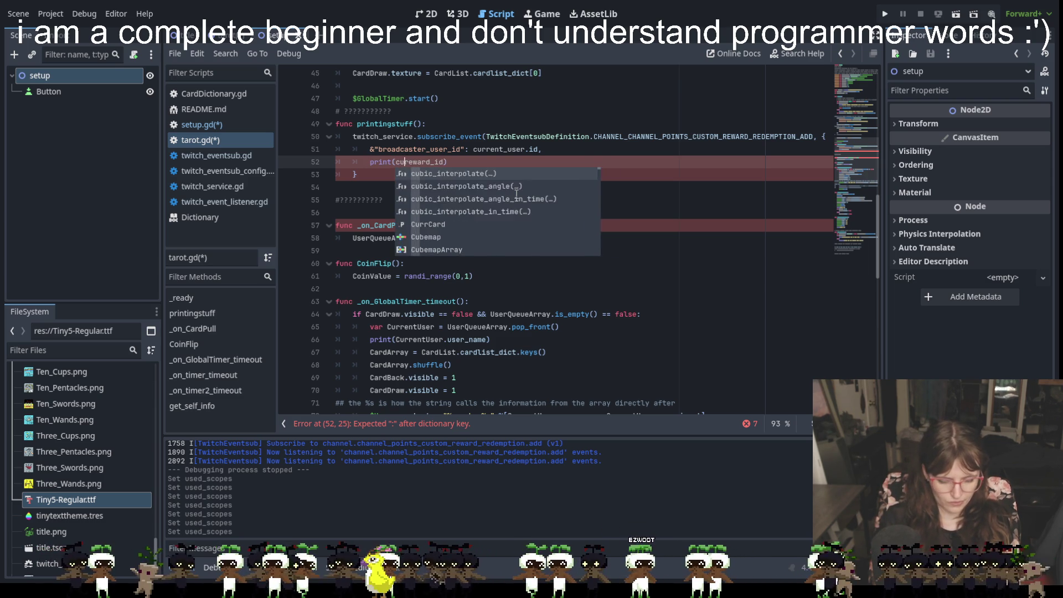
text(er)
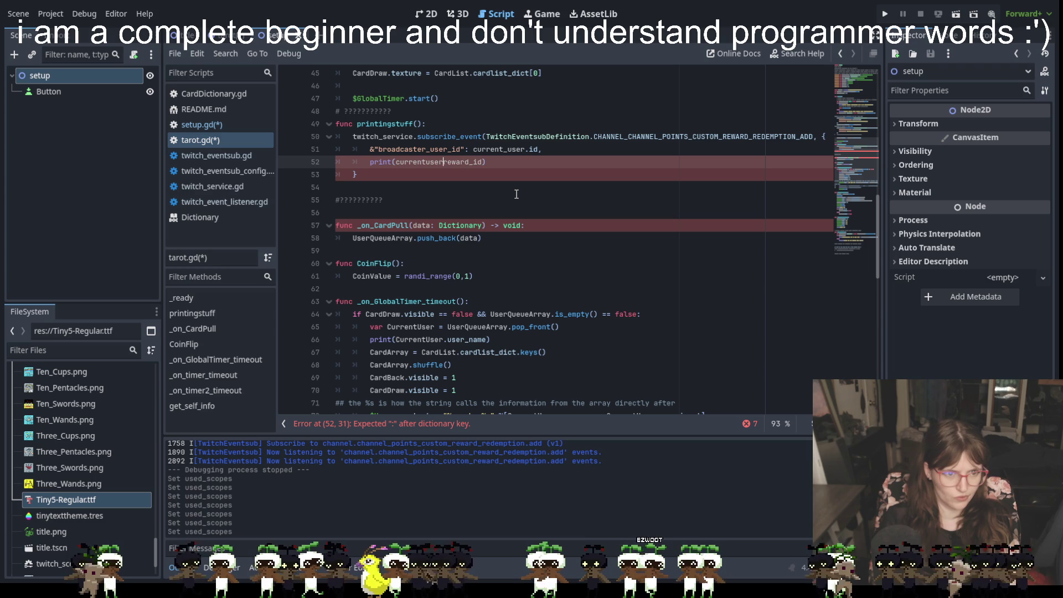
text(.)
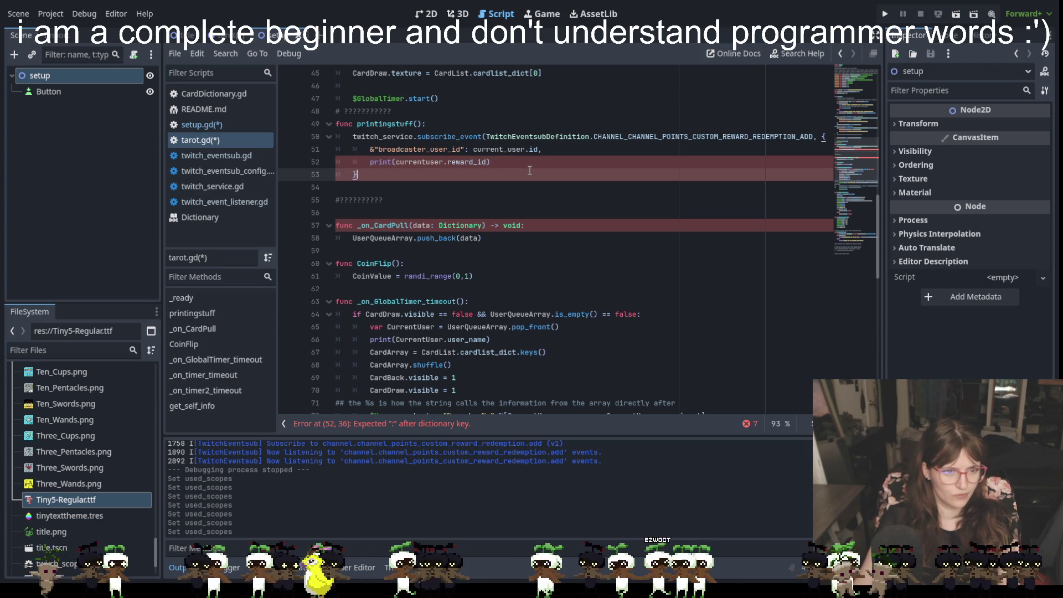
drag(487, 161, 449, 166)
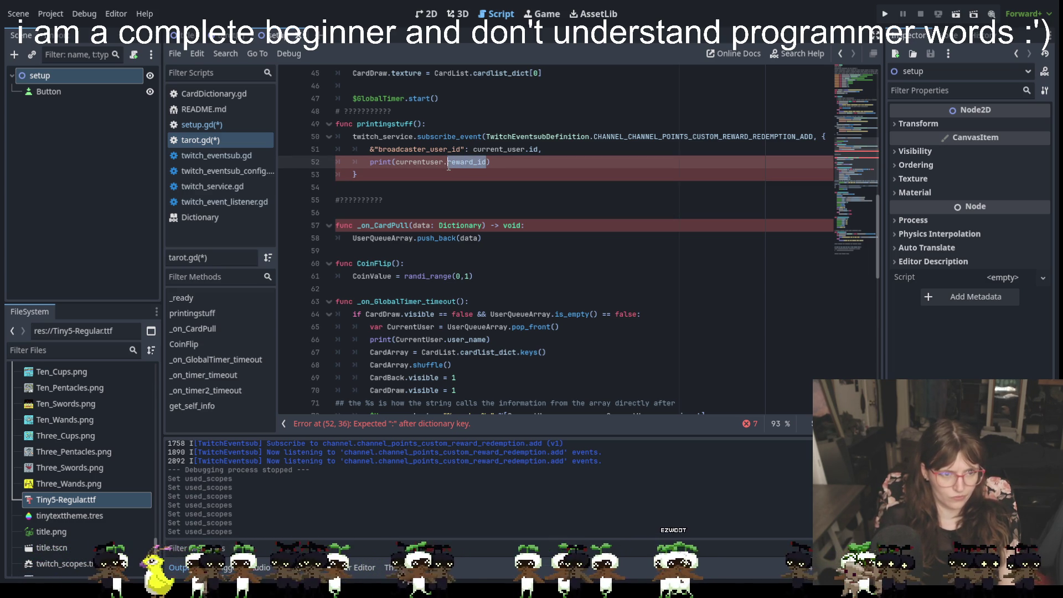
click(468, 175)
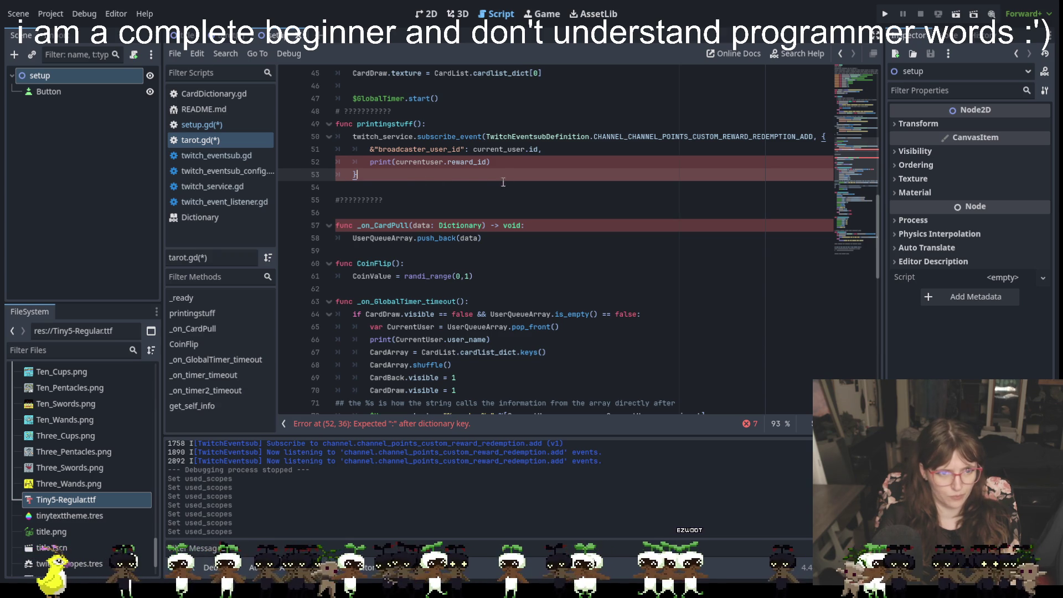
click(499, 165)
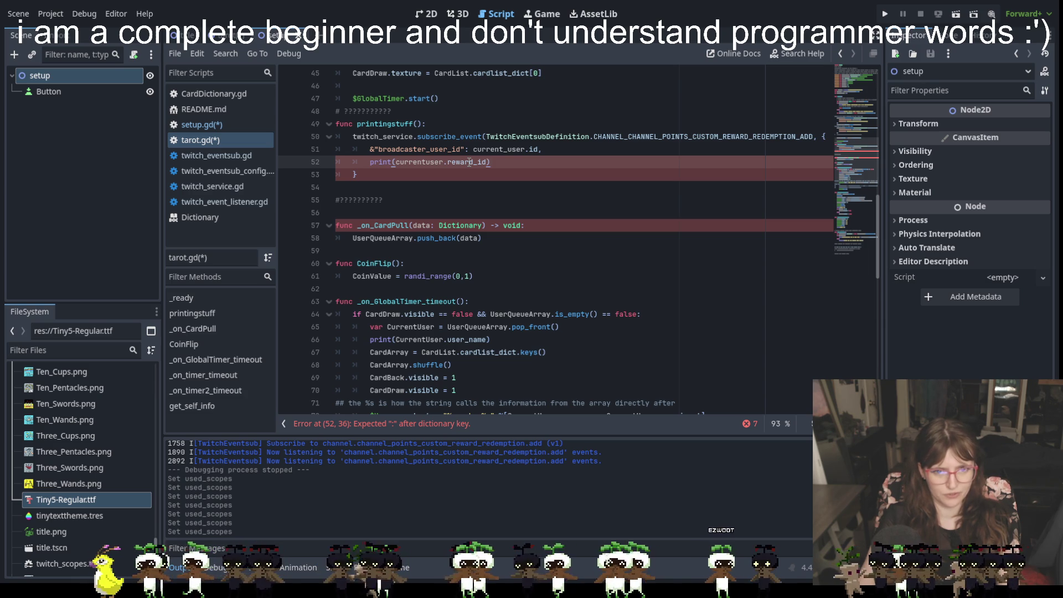
click(422, 161)
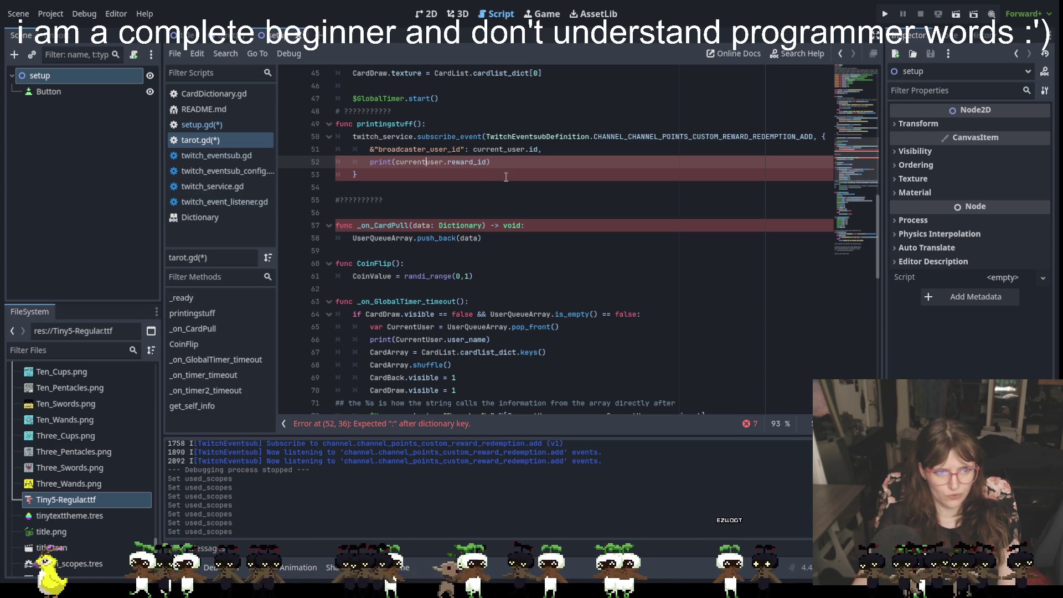
text(_)
click(513, 178)
click(501, 161)
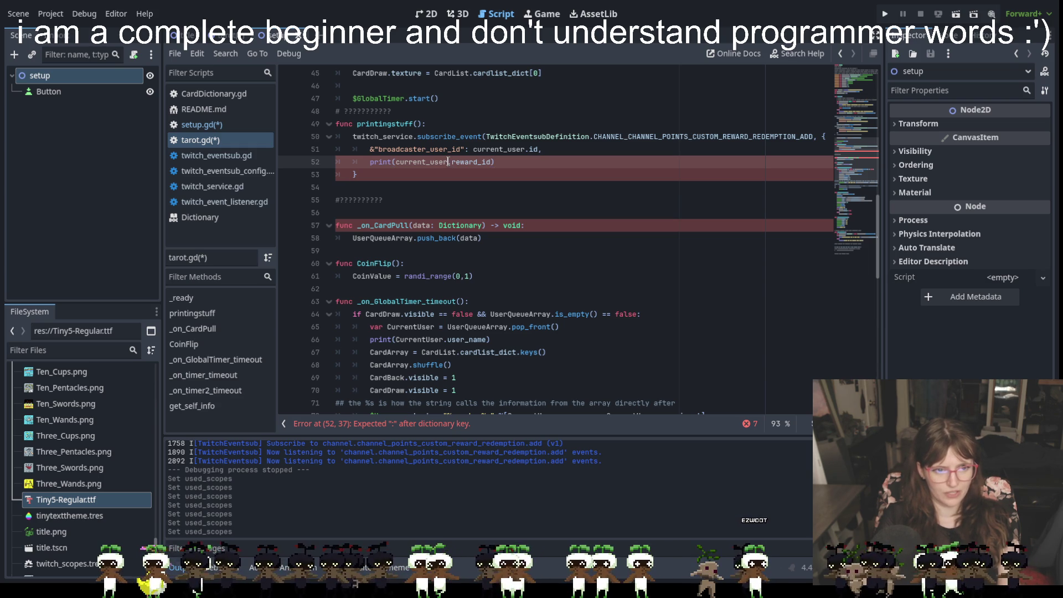
drag(492, 161, 396, 162)
Step: Replace the print argument with TwitchModifyChannelInformation.reward_id, picked from autocomplete
text(s)
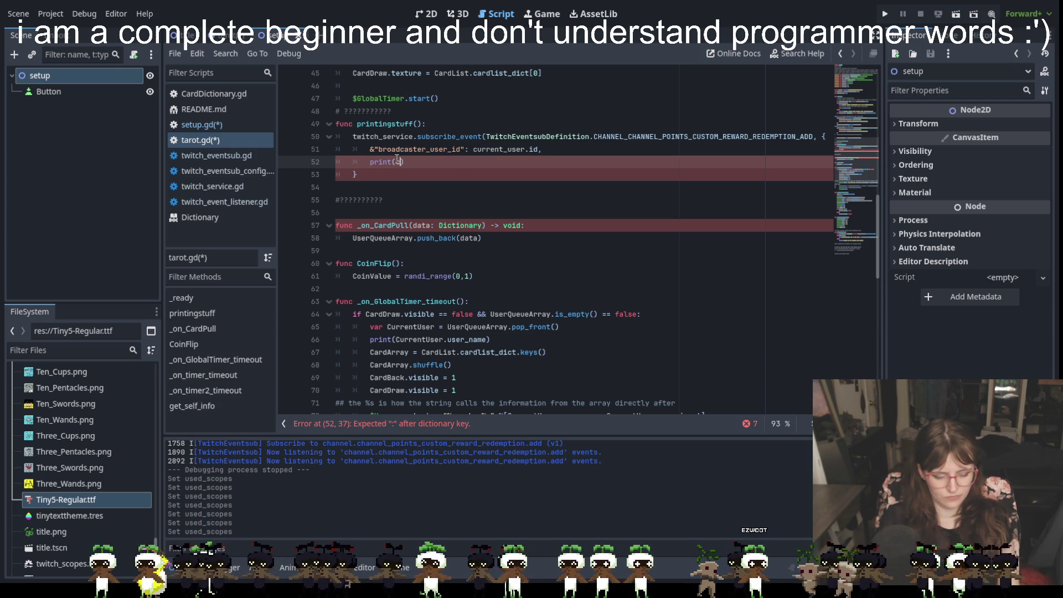
text(hannel)
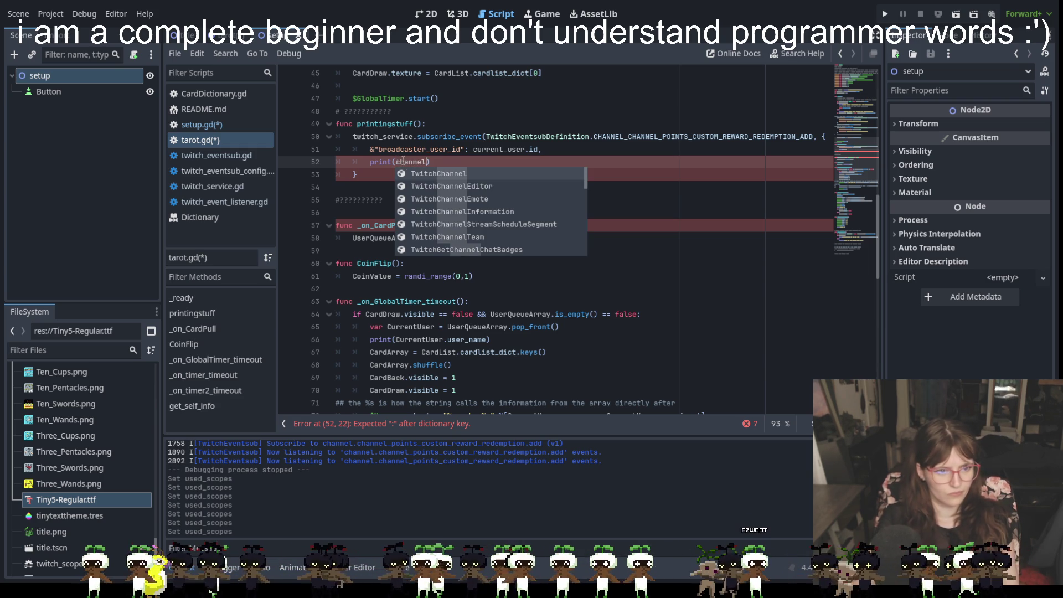
scroll(467, 226, down, 10)
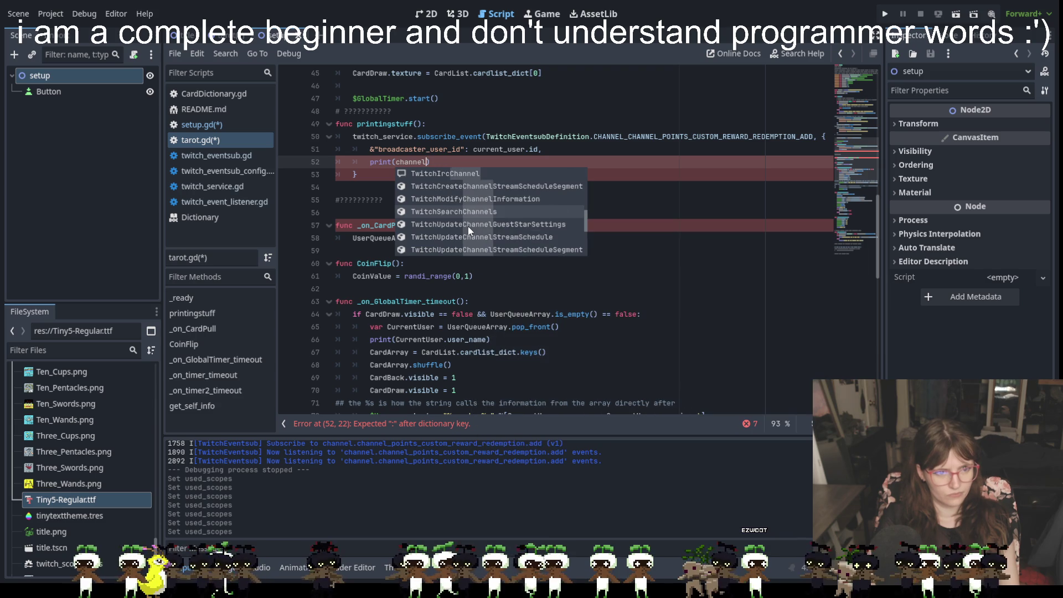
scroll(469, 228, down, 10)
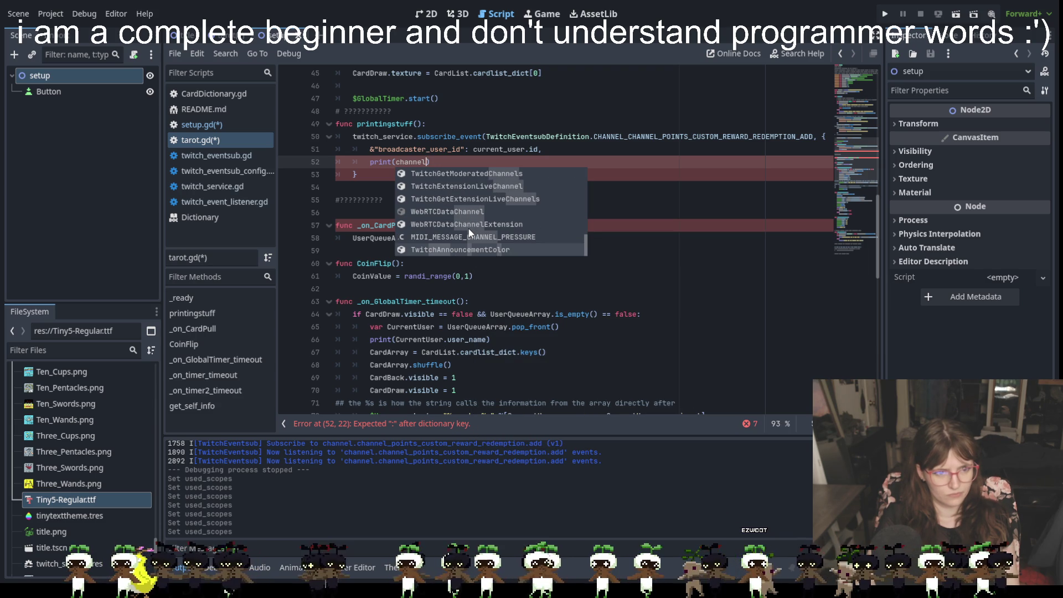
scroll(469, 228, up, 3)
scroll(468, 230, up, 4)
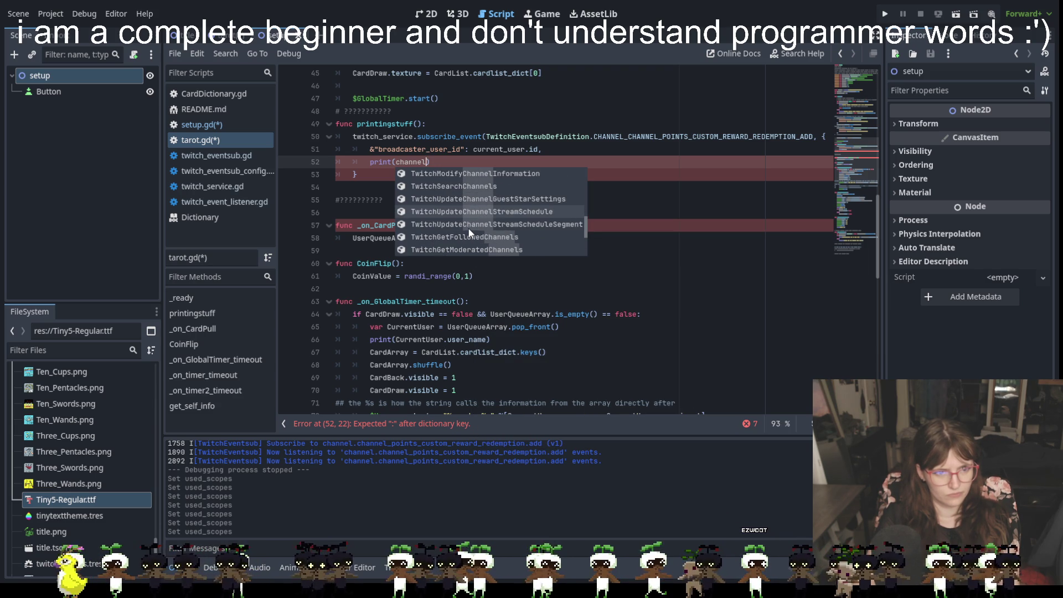
scroll(504, 219, up, 1)
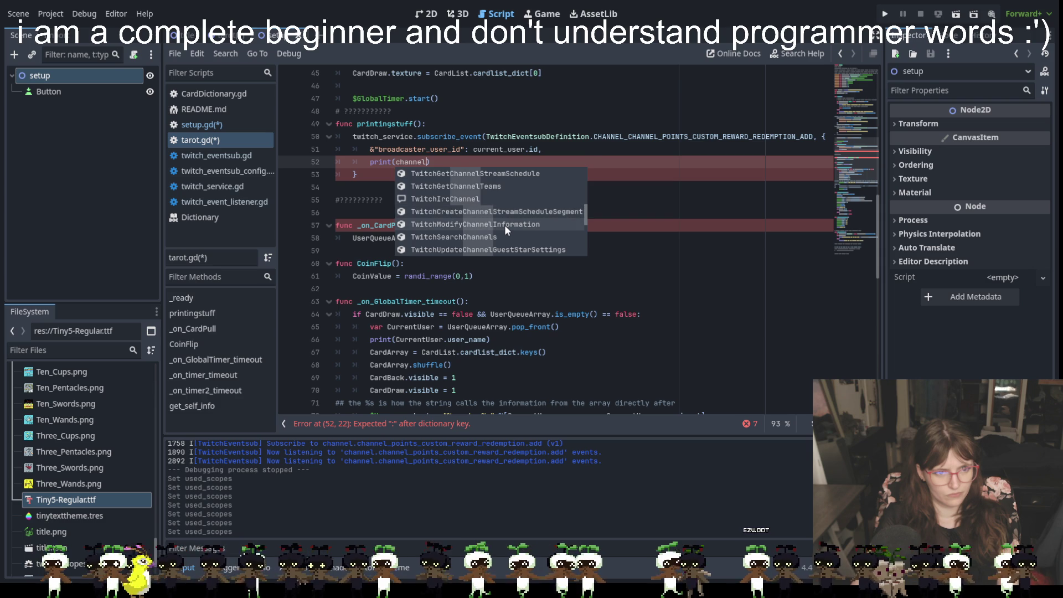
click(504, 225)
text(.rew)
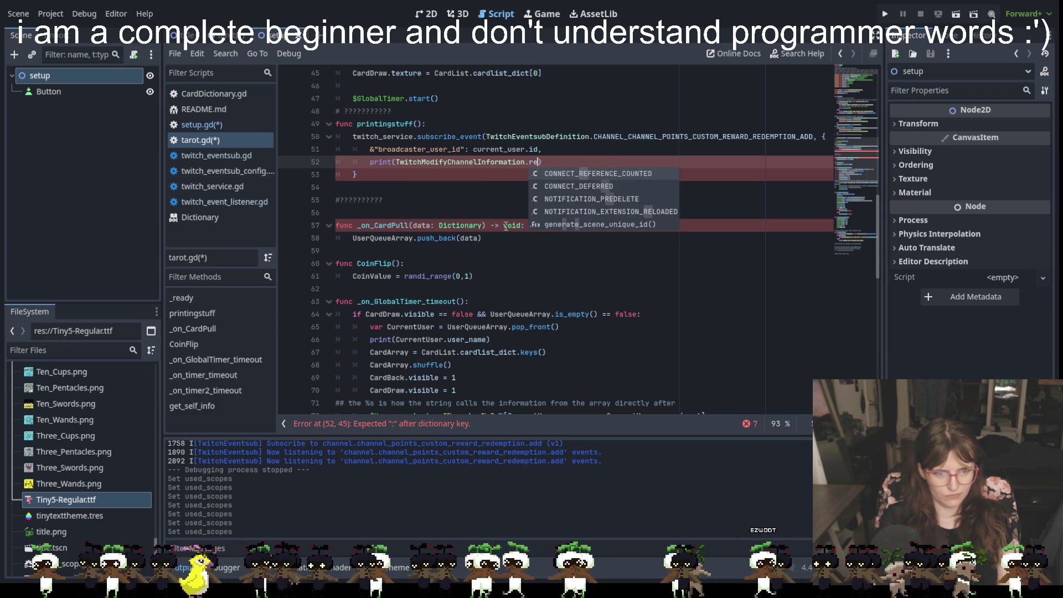
text(ard)
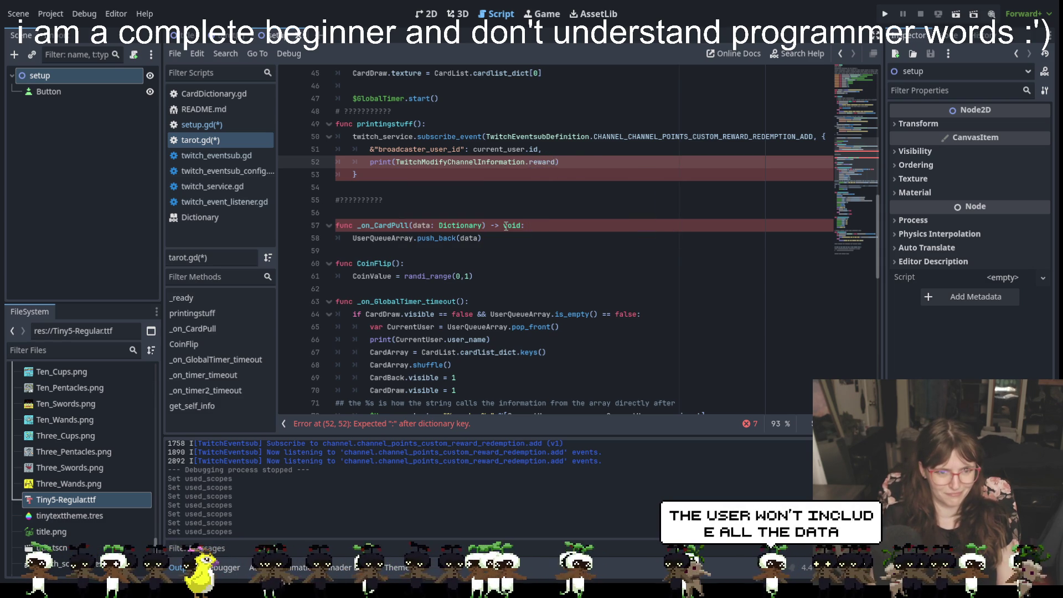
text(_id)
click(568, 218)
click(581, 162)
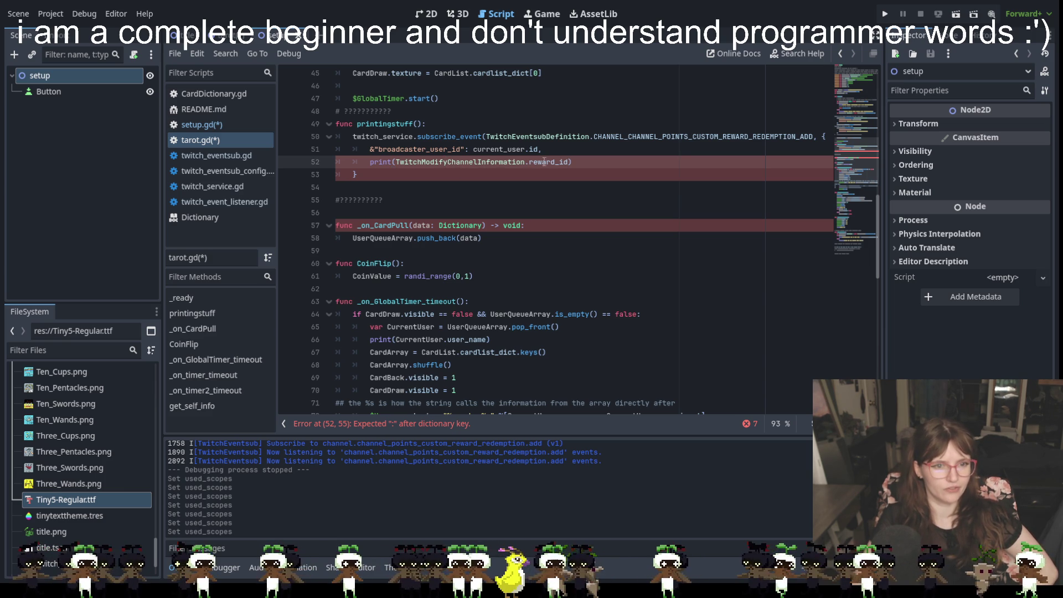
drag(569, 162, 426, 162)
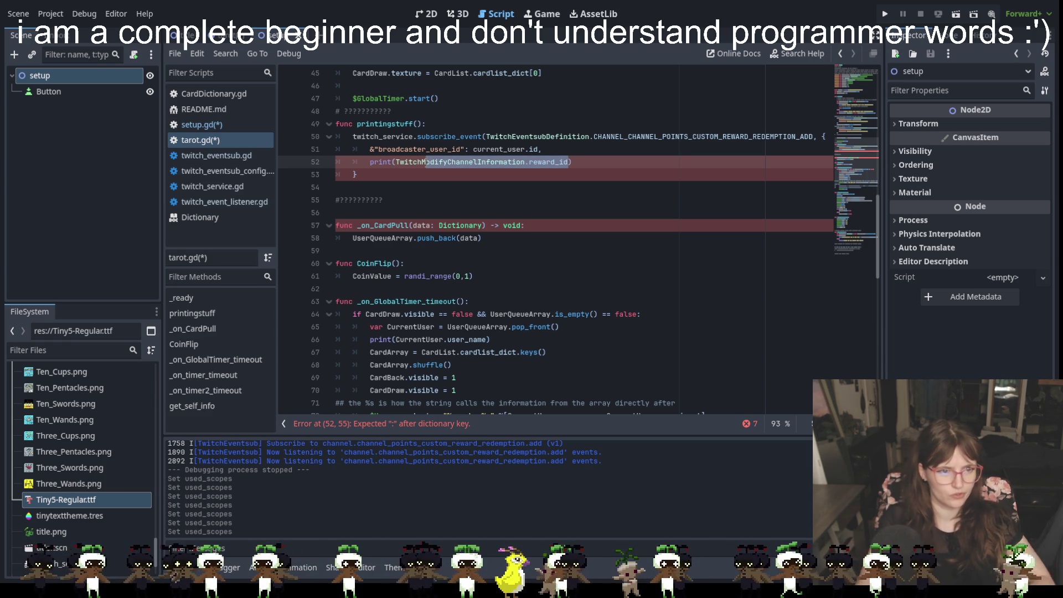
Step: Clear the print argument and insert TwitchGetCustomReward.reward_id from the autocomplete list
key(BackSpace)
key(BackSpace)
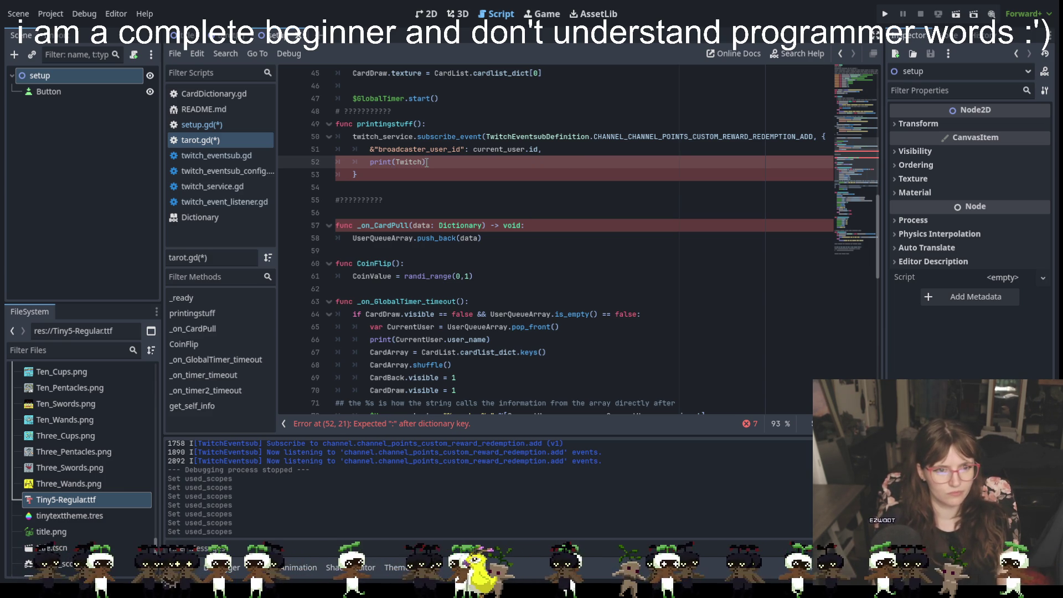
key(BackSpace)
key(BackSpace)
key(BackSpace)
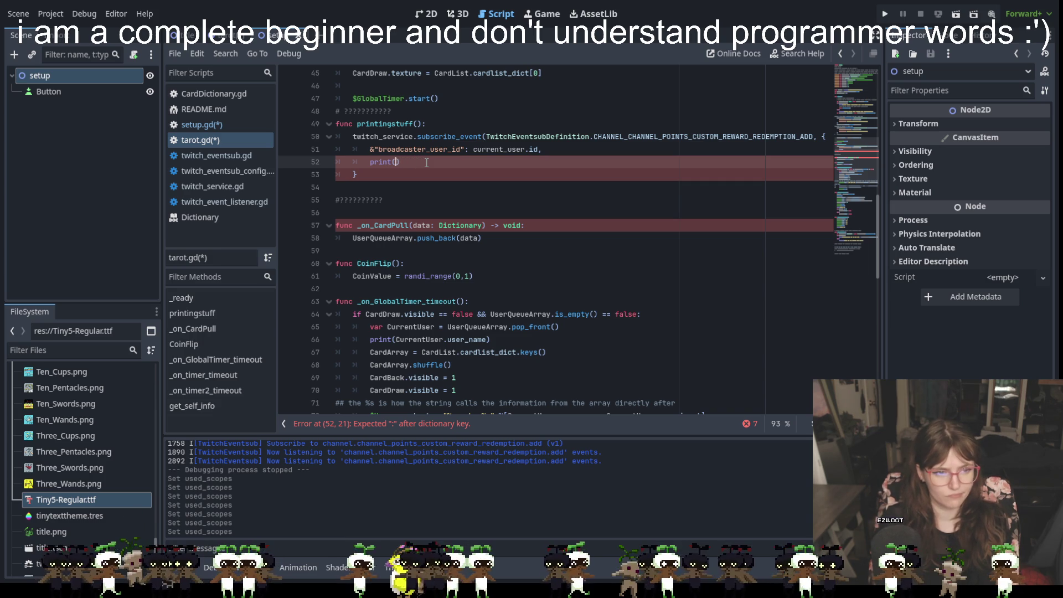
text(get)
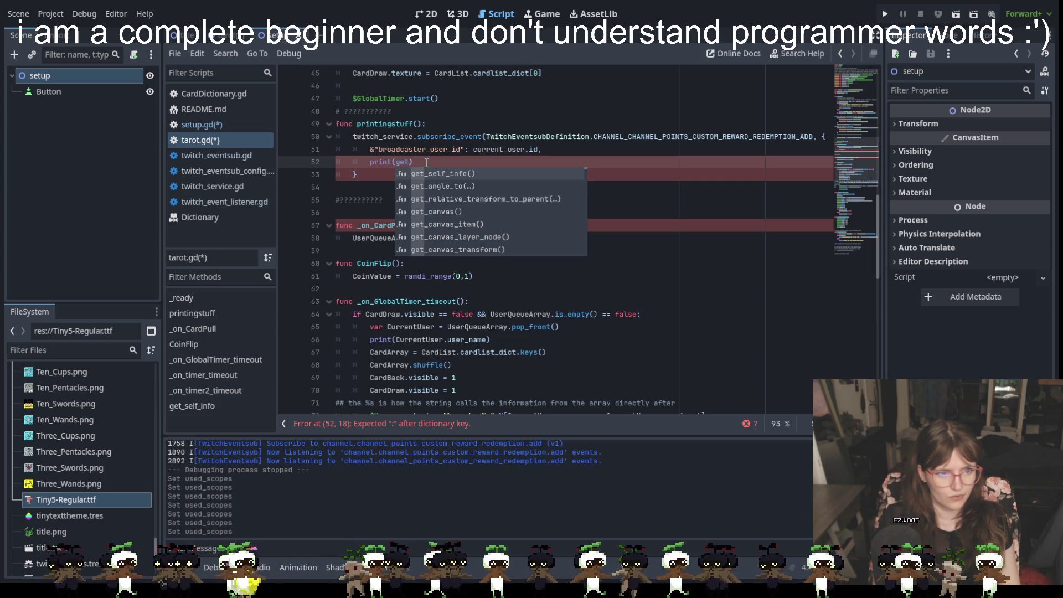
text(c)
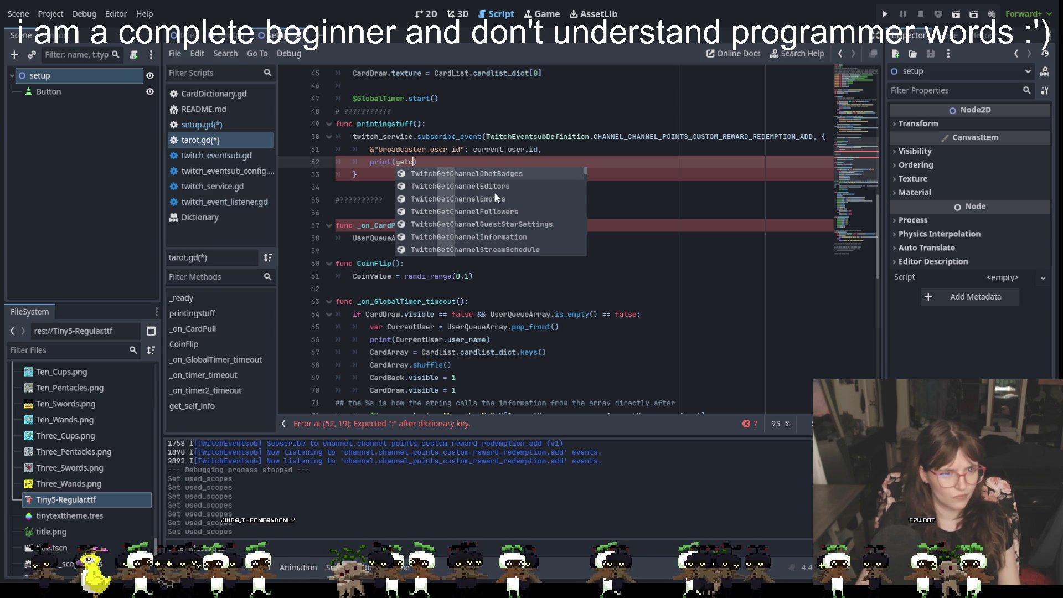
scroll(519, 199, down, 7)
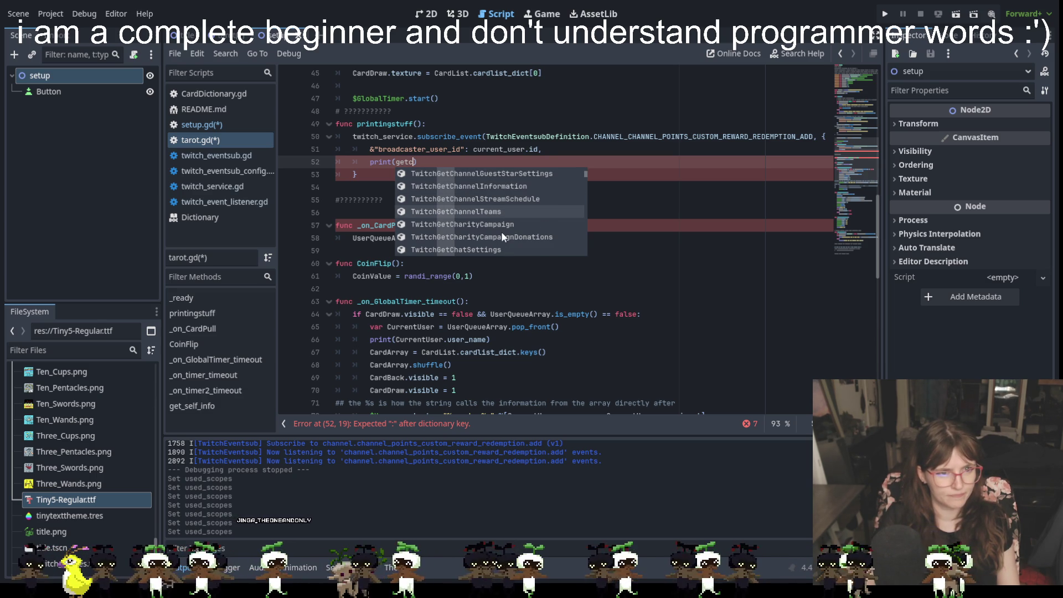
scroll(502, 235, down, 3)
scroll(500, 231, down, 6)
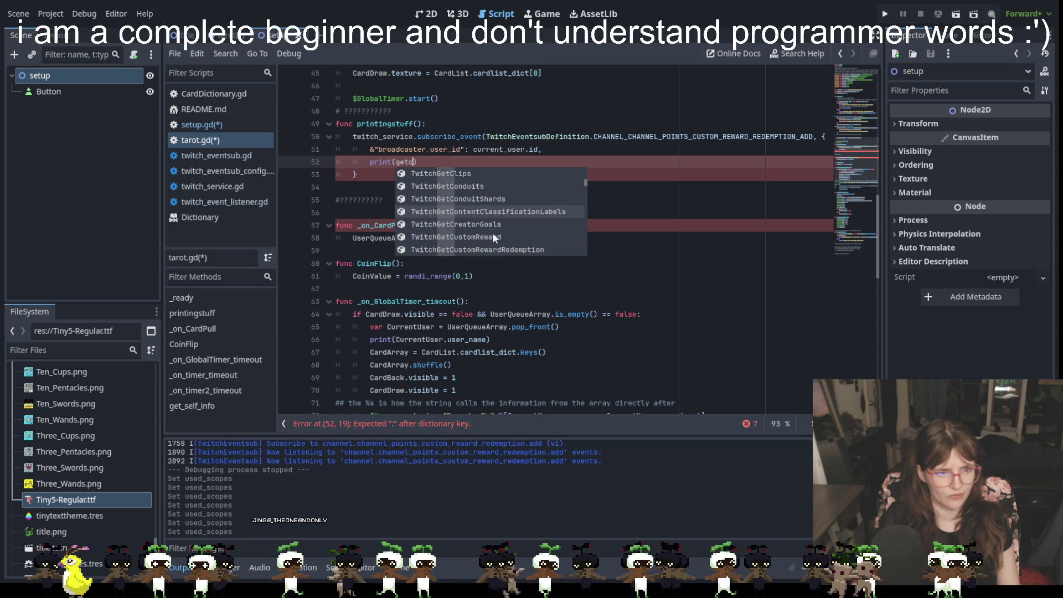
click(470, 237)
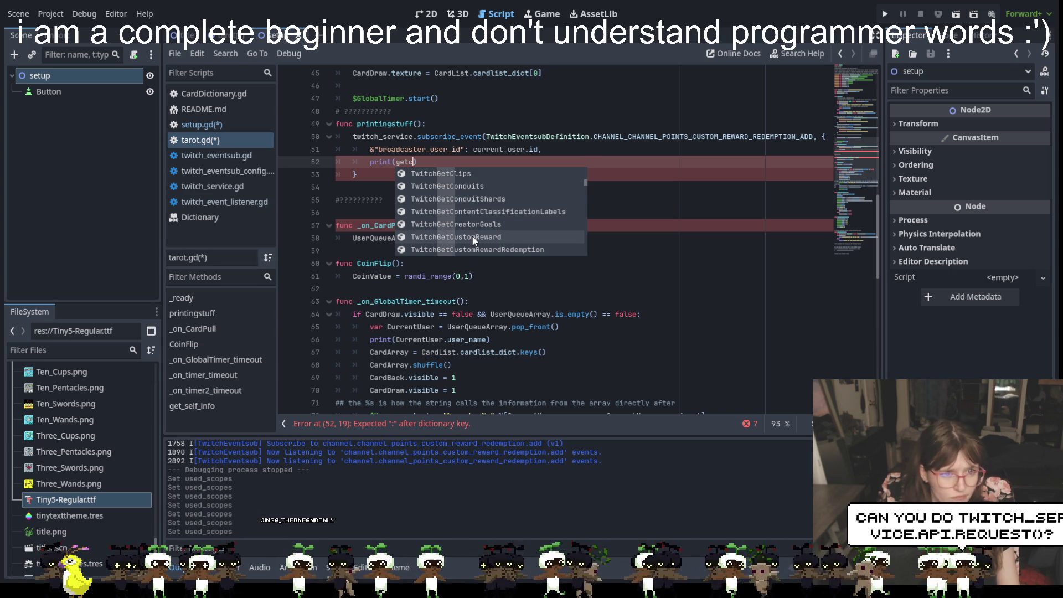
click(472, 237)
text(.)
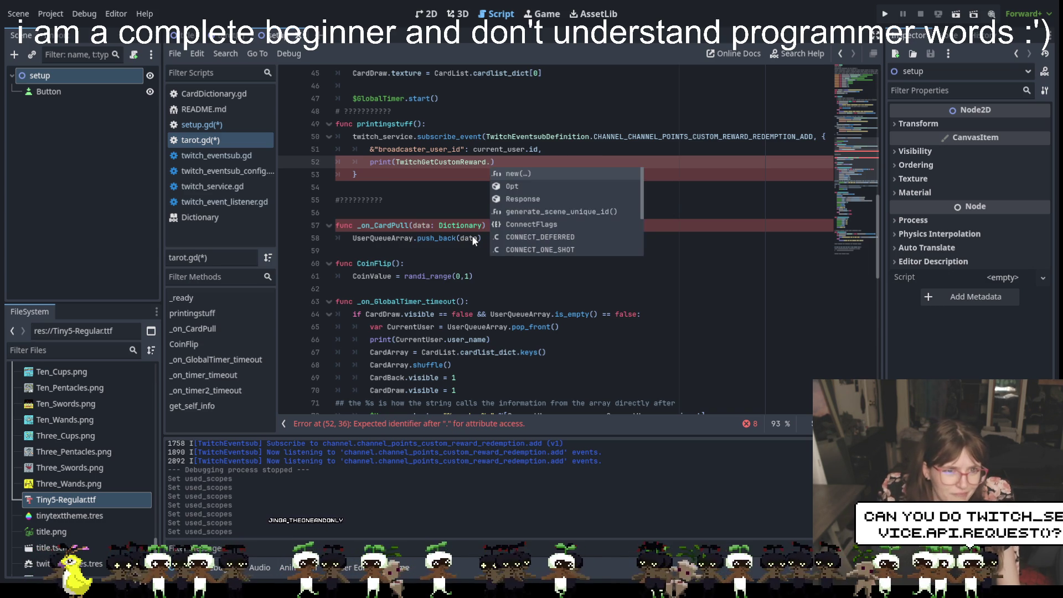
text(rewa)
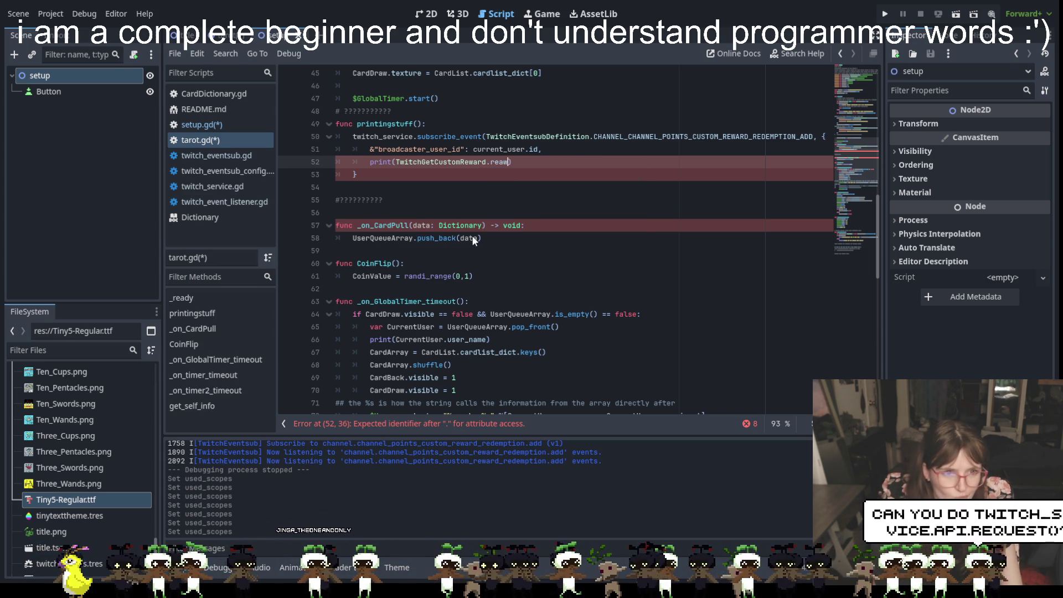
text(rd_id)
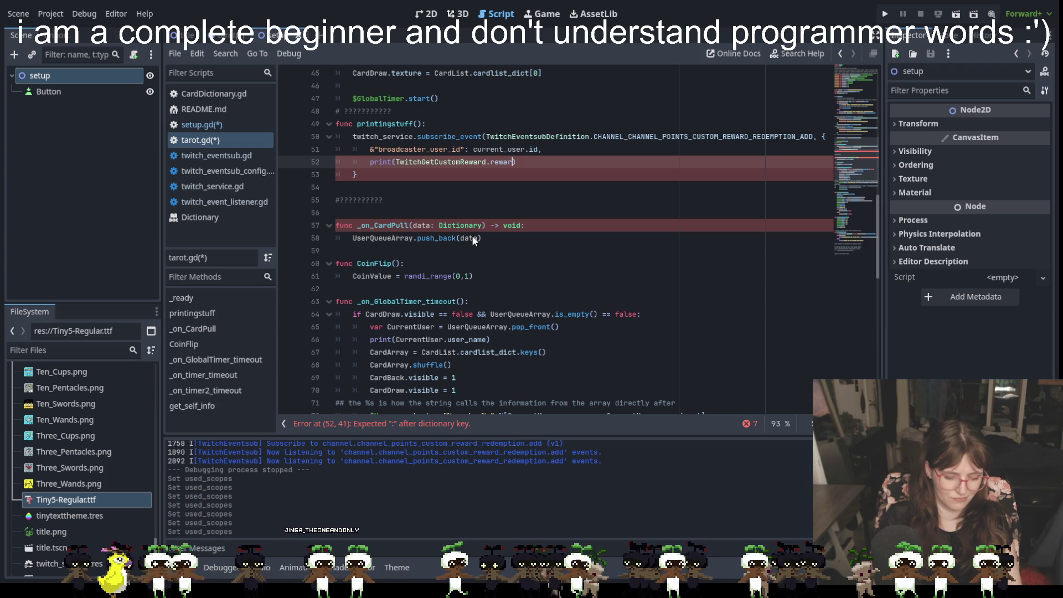
click(509, 202)
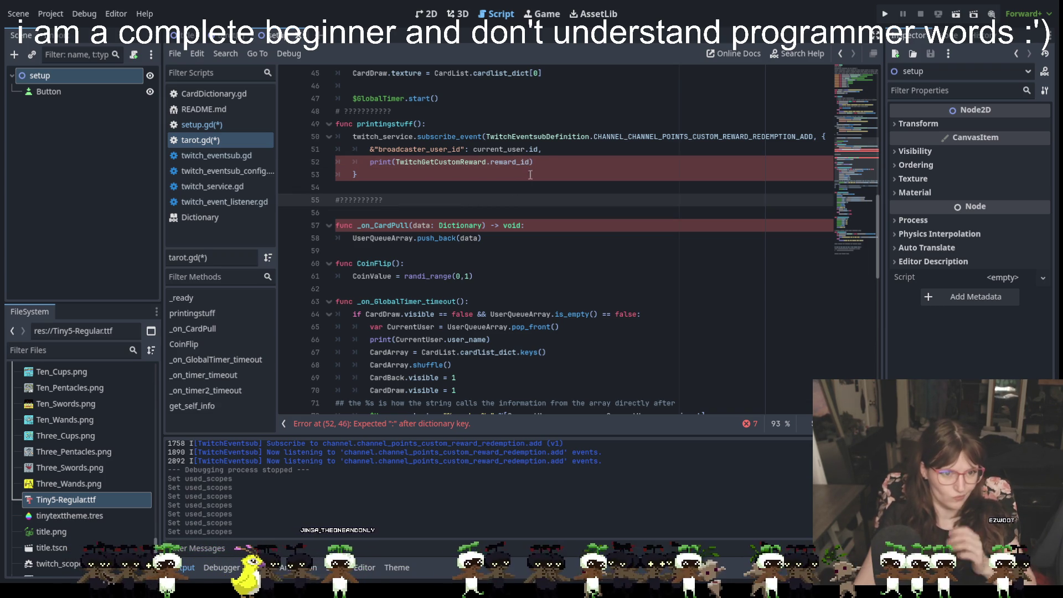
Step: Retype the comma after current_user.id and add ')' after the closing brace on line 53
click(547, 151)
key(BackSpace)
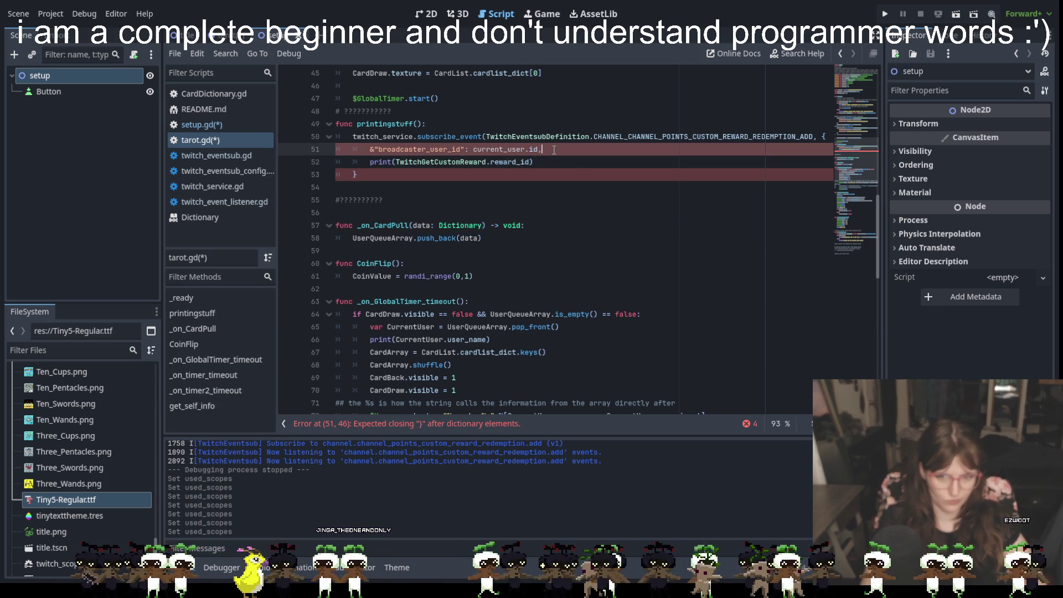
text(,)
click(395, 172)
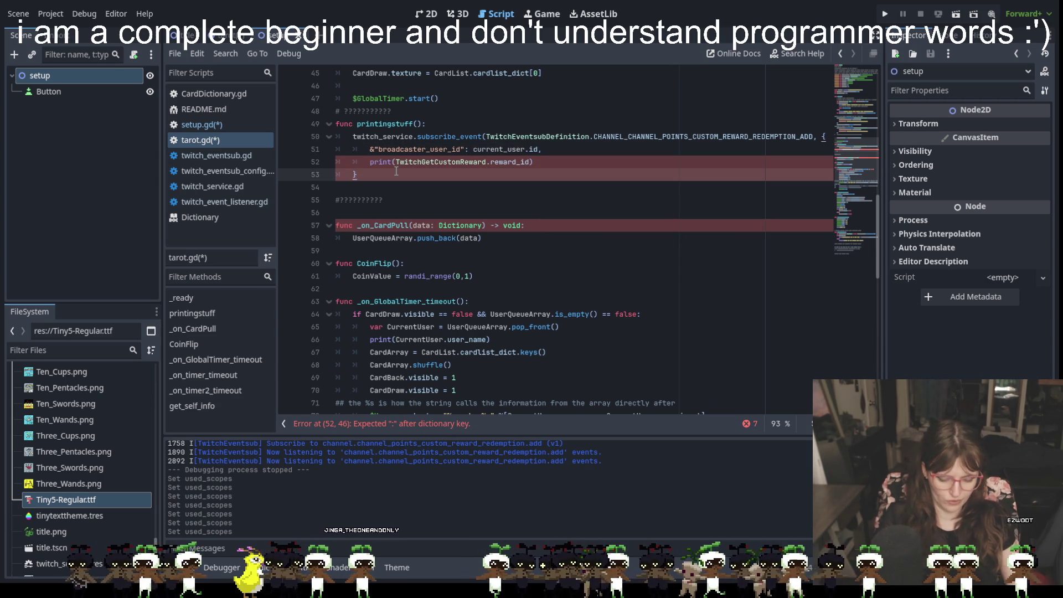
text())
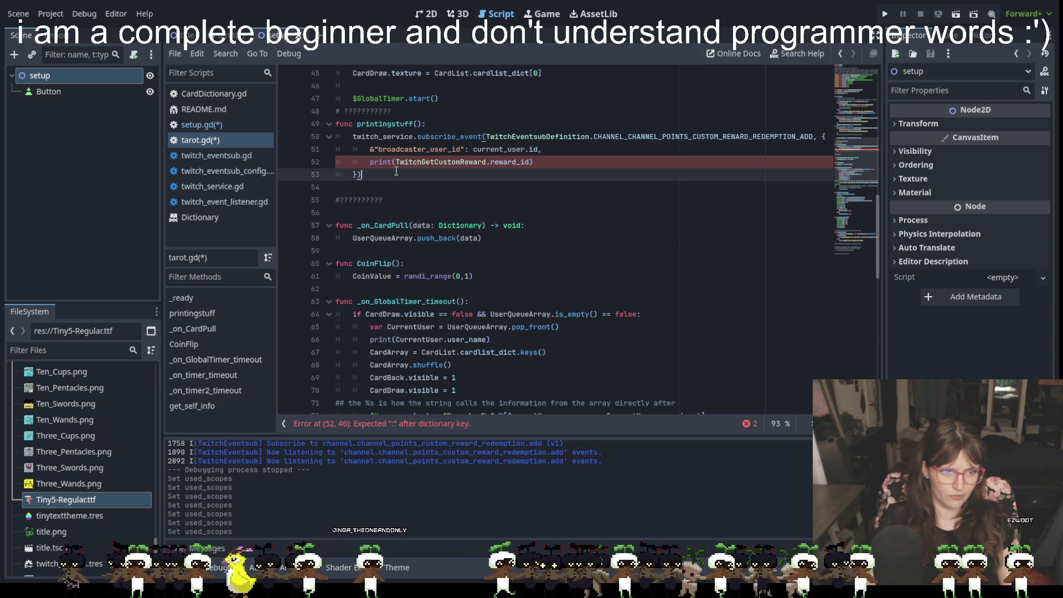
click(510, 201)
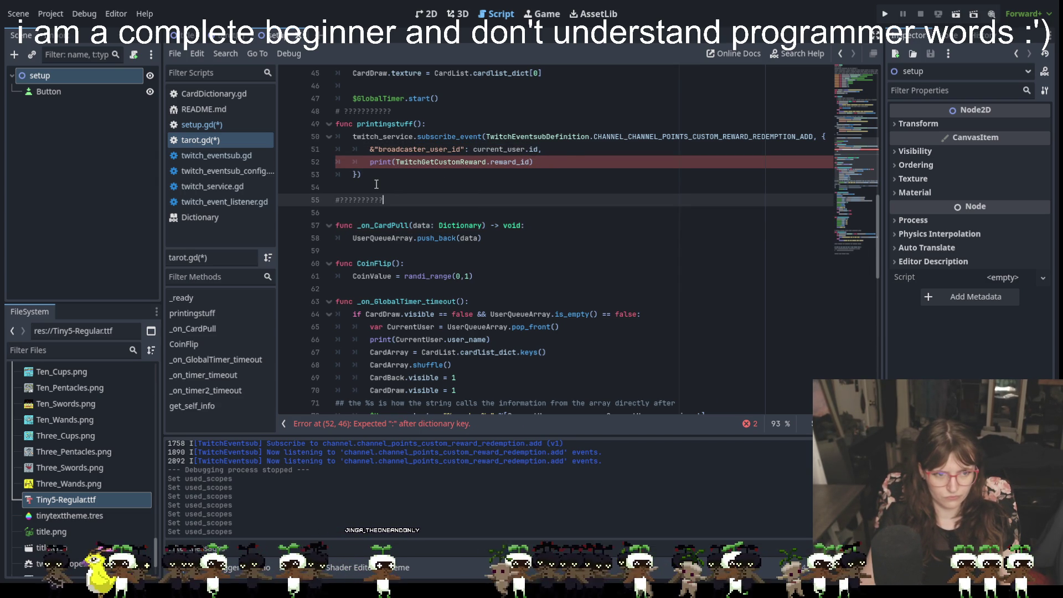
scroll(466, 257, down, 3)
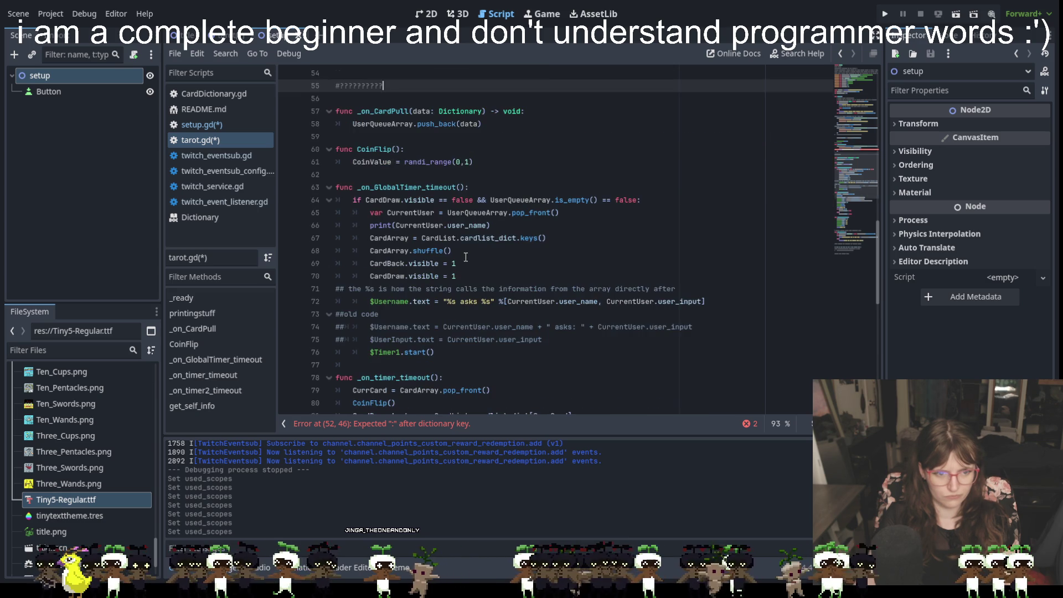
scroll(479, 257, up, 4)
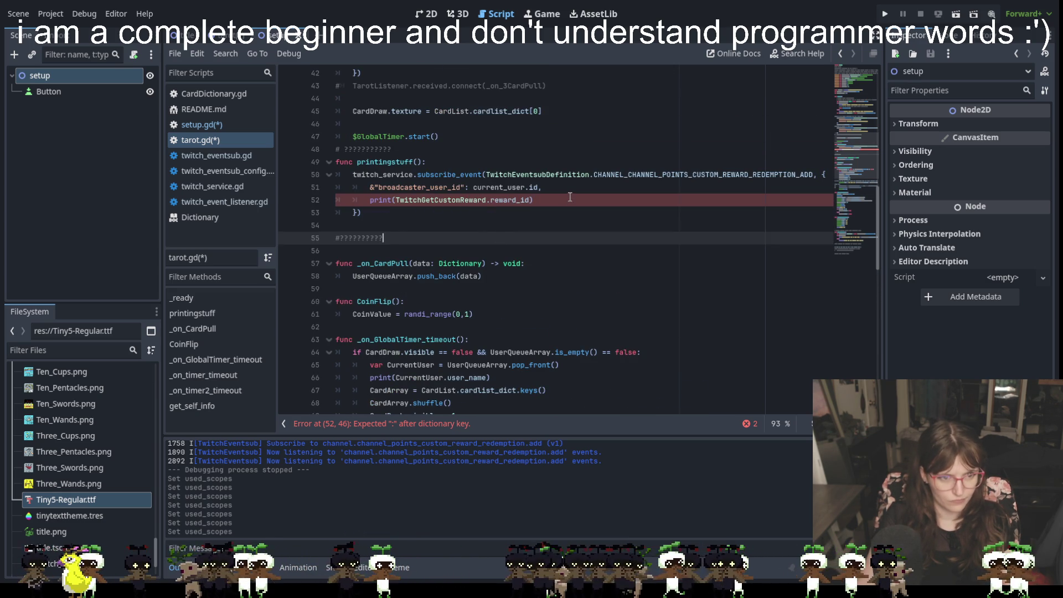
click(534, 200)
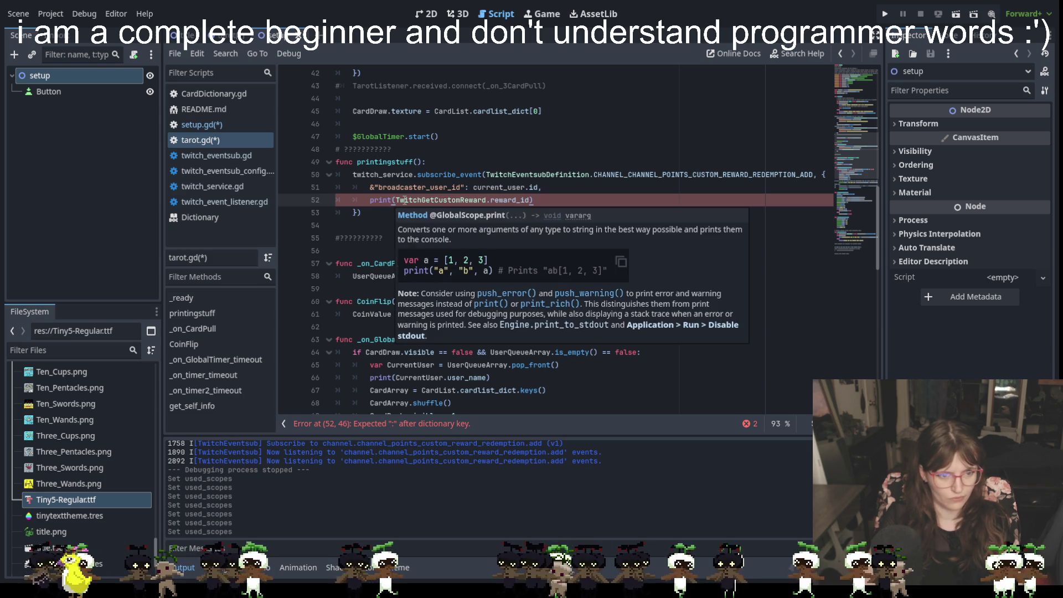
mouse_move(403, 200)
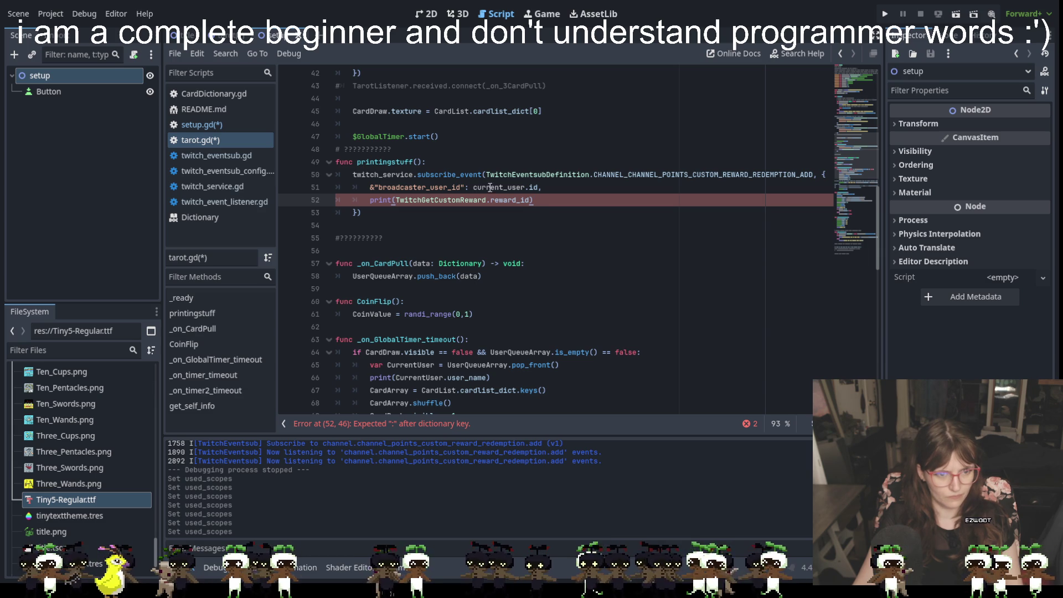
click(466, 188)
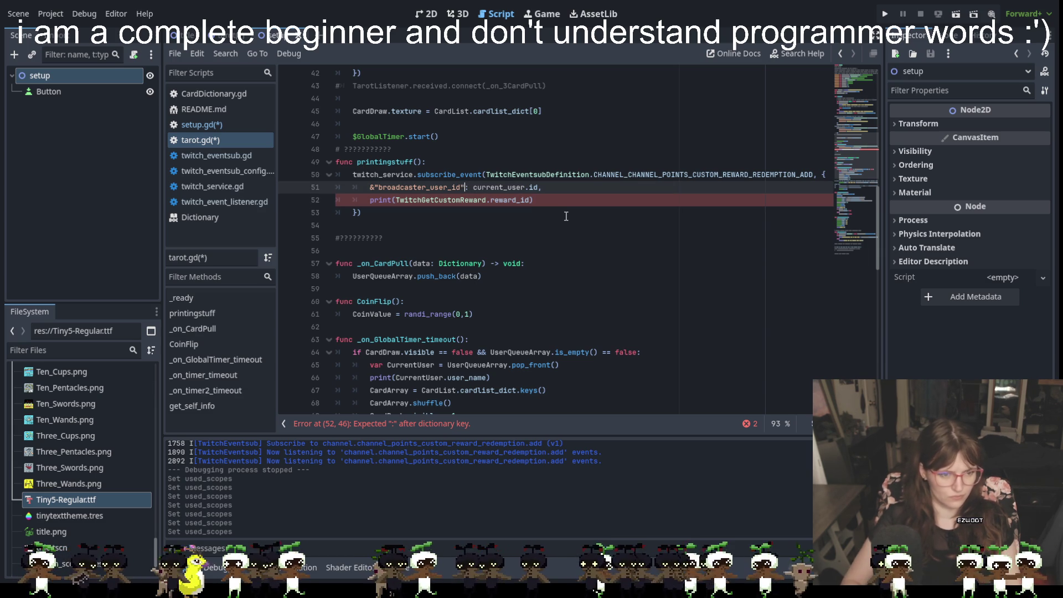
text(:)
scroll(566, 216, up, 2)
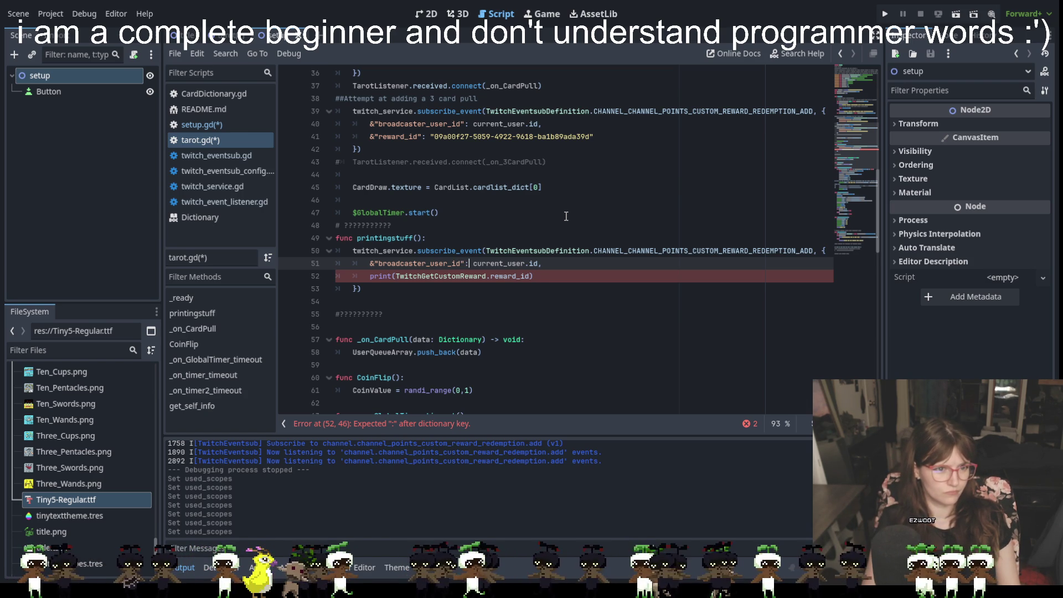
key(BackSpace)
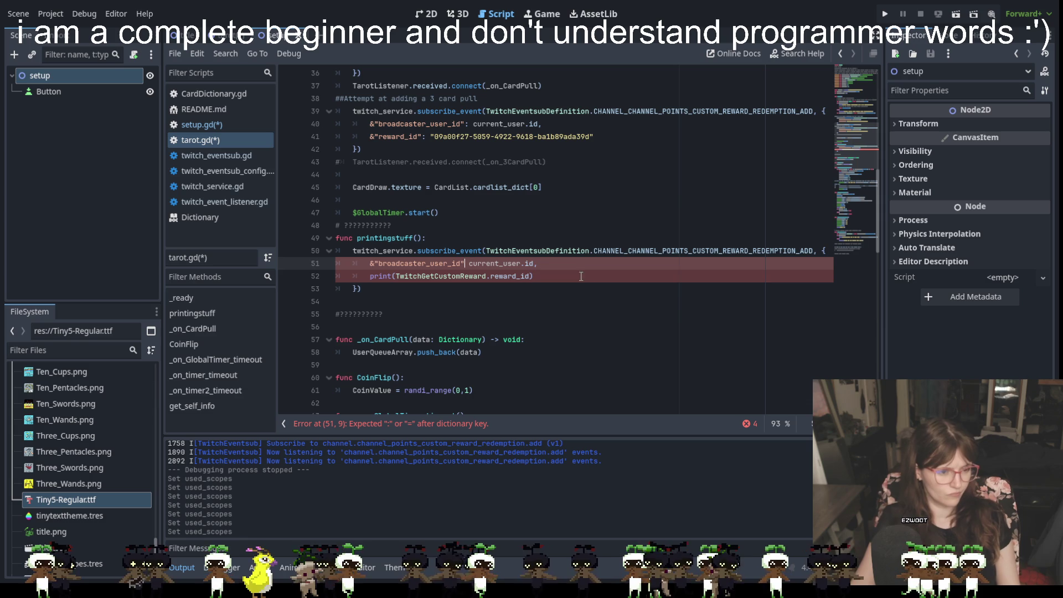
click(591, 288)
click(465, 264)
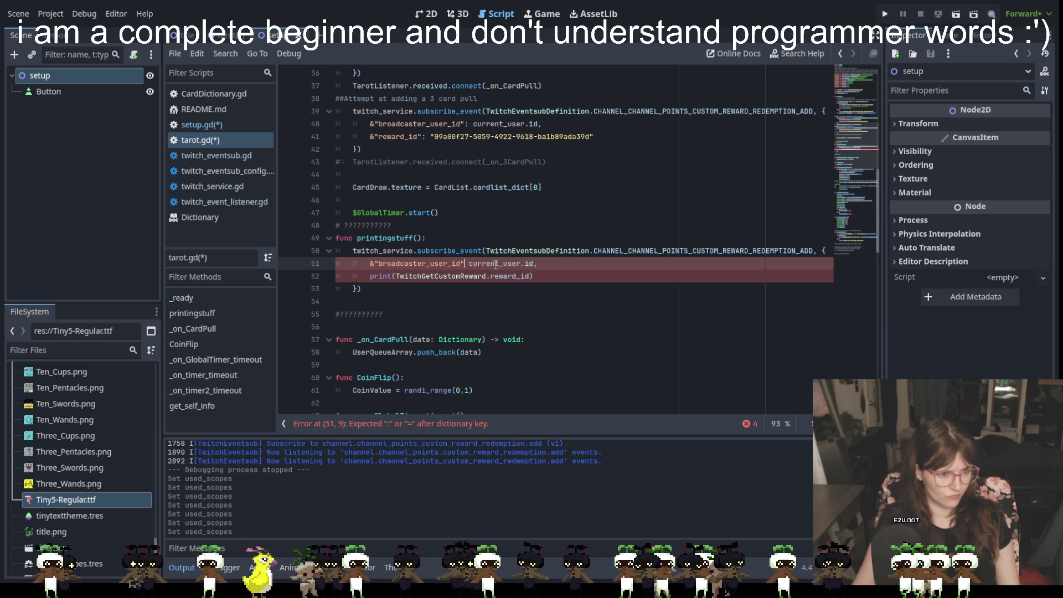
text(:)
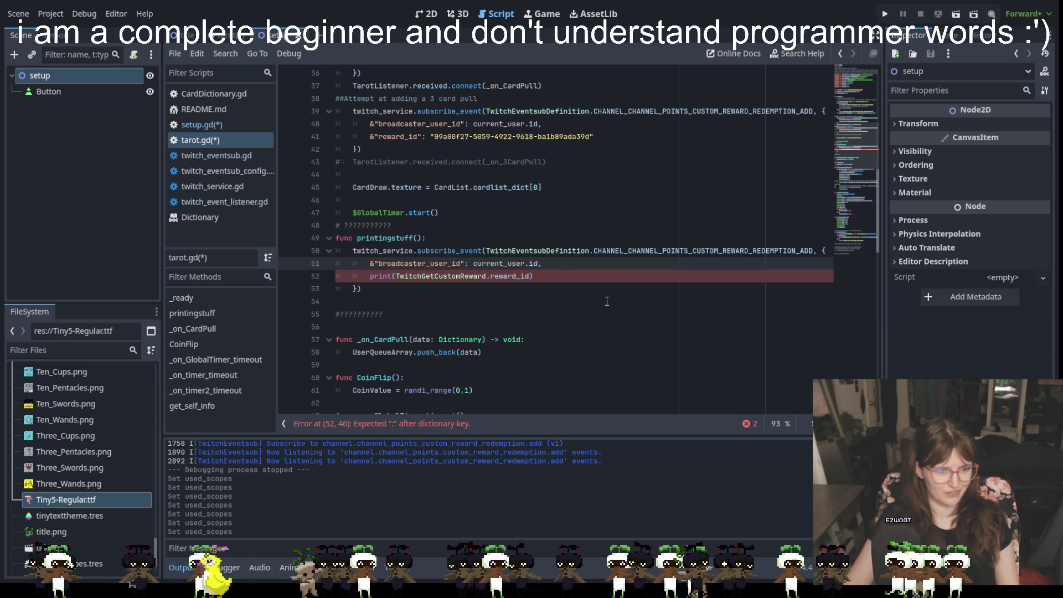
click(552, 302)
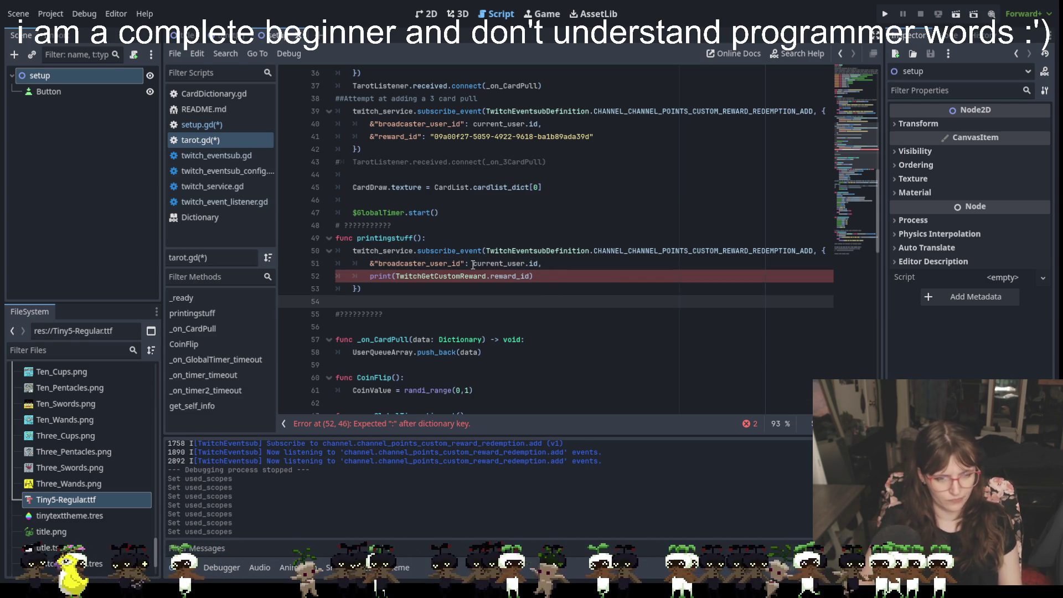
click(550, 276)
text(:)
click(544, 314)
click(540, 276)
key(BackSpace)
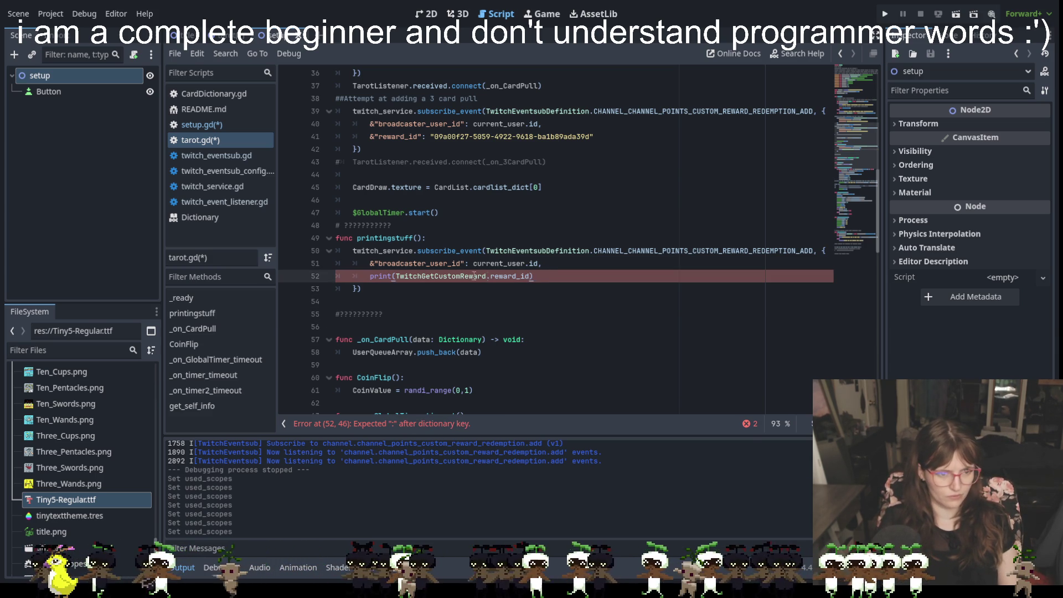
click(393, 275)
text(:)
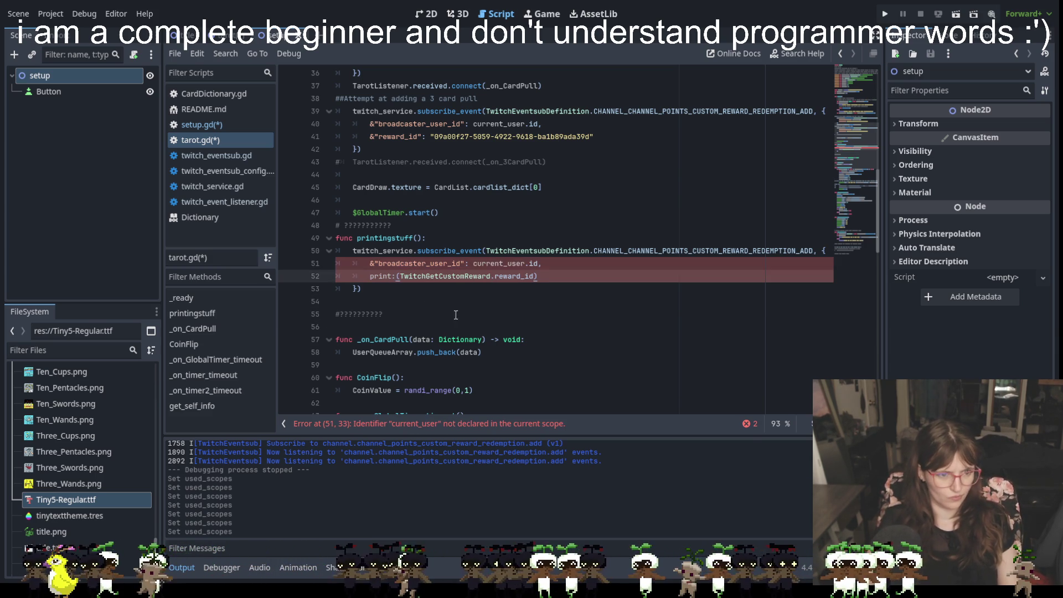
click(468, 326)
click(396, 275)
key(BackSpace)
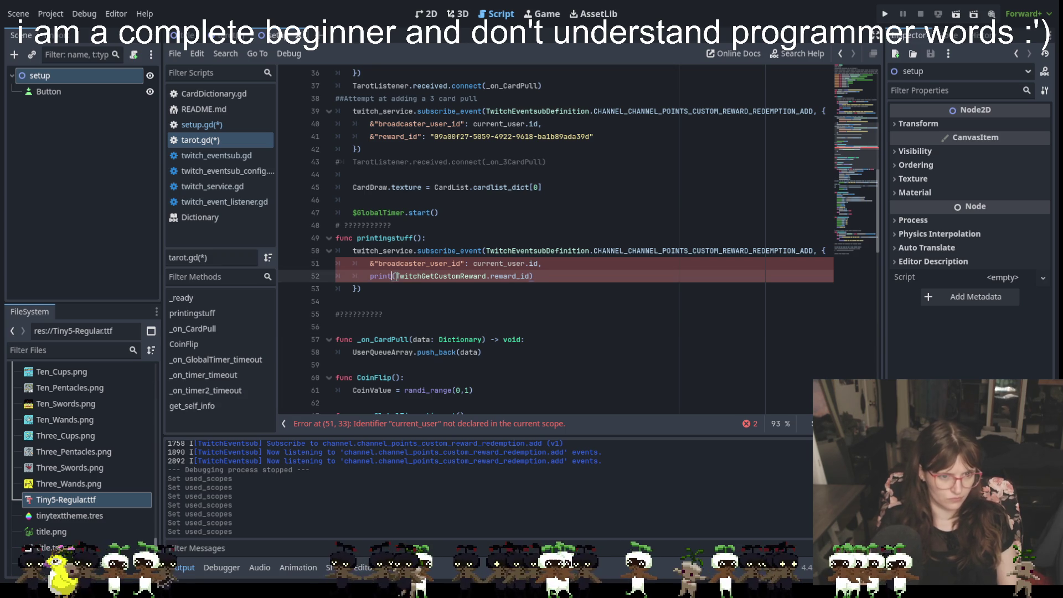
click(561, 301)
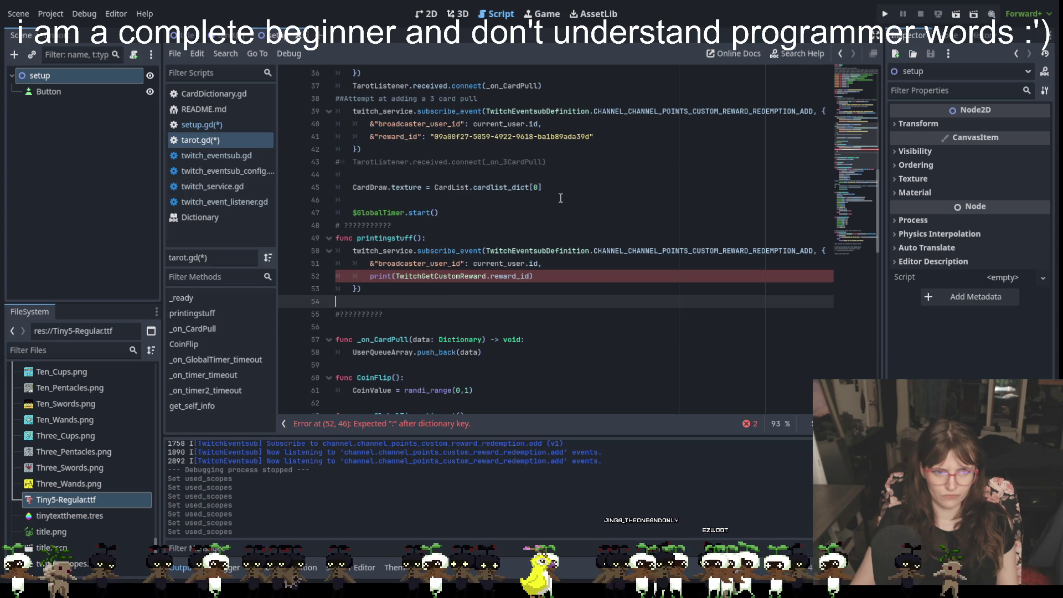
scroll(559, 222, up, 1)
scroll(560, 198, up, 1)
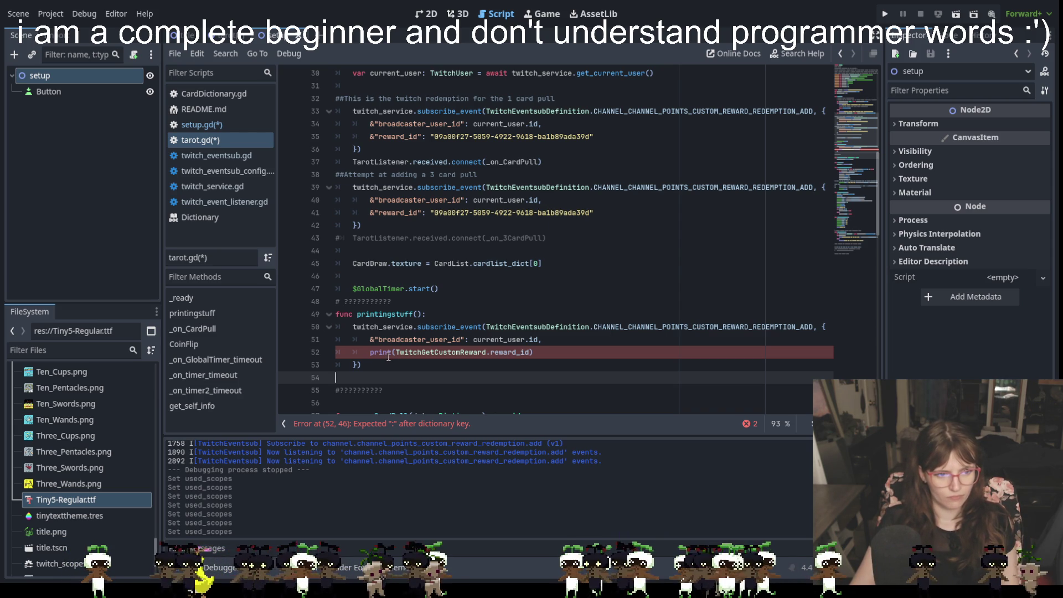
click(545, 352)
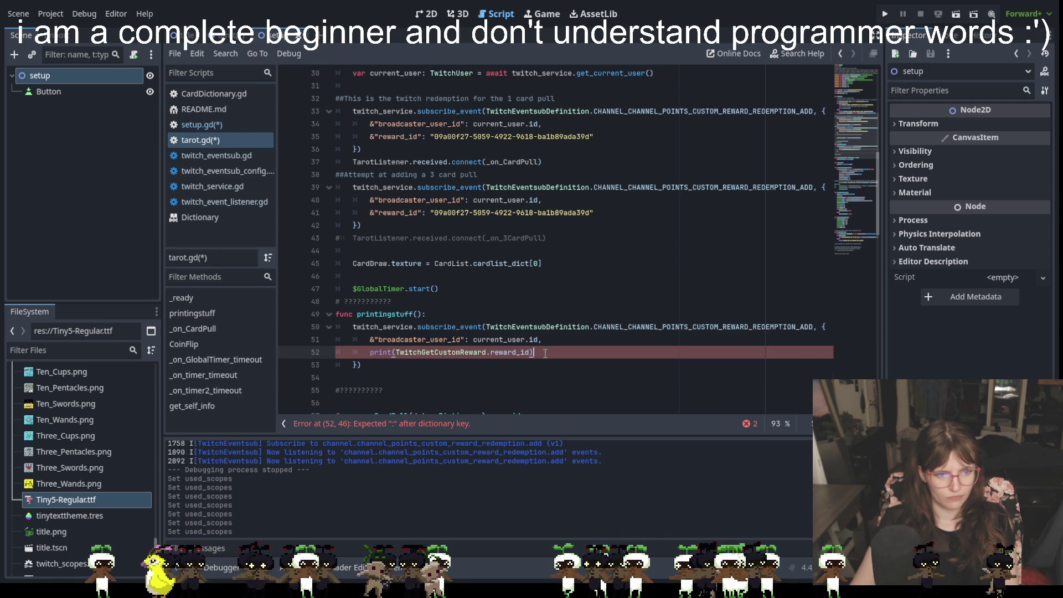
click(472, 340)
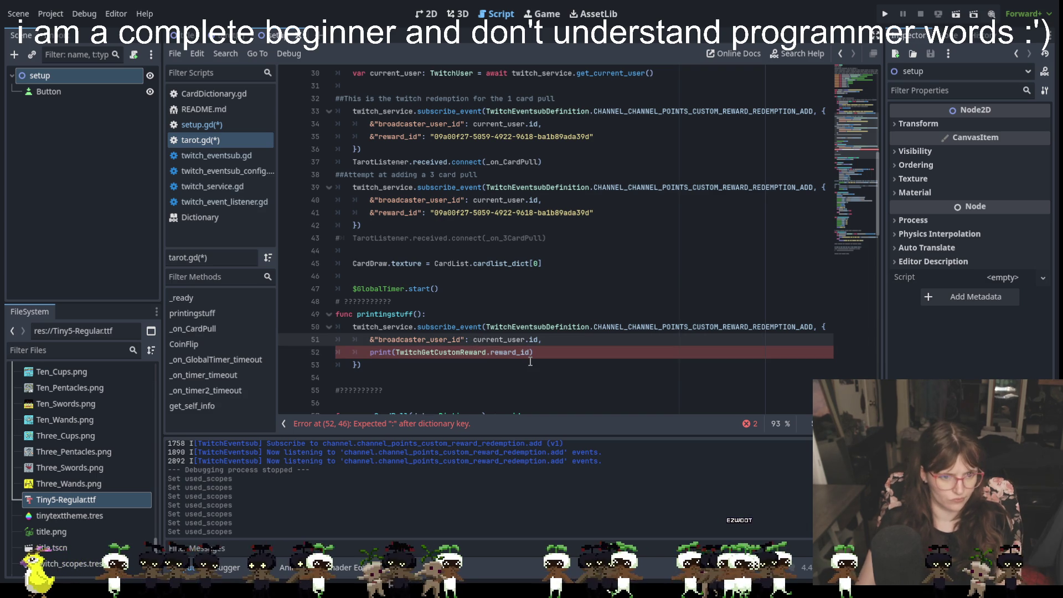
key(BackSpace)
click(534, 369)
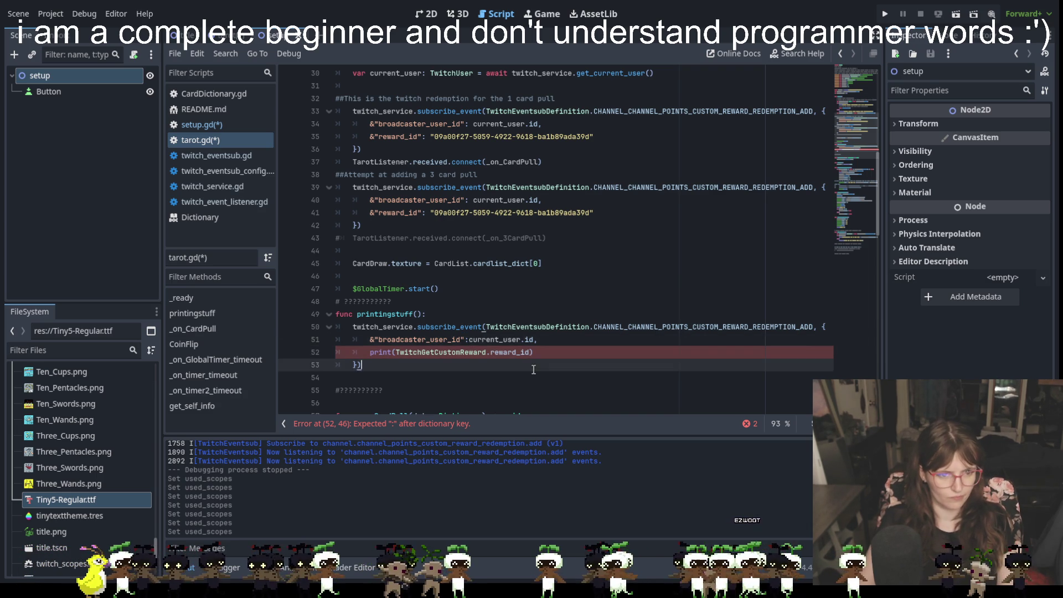
click(472, 339)
key(Left)
key(Left)
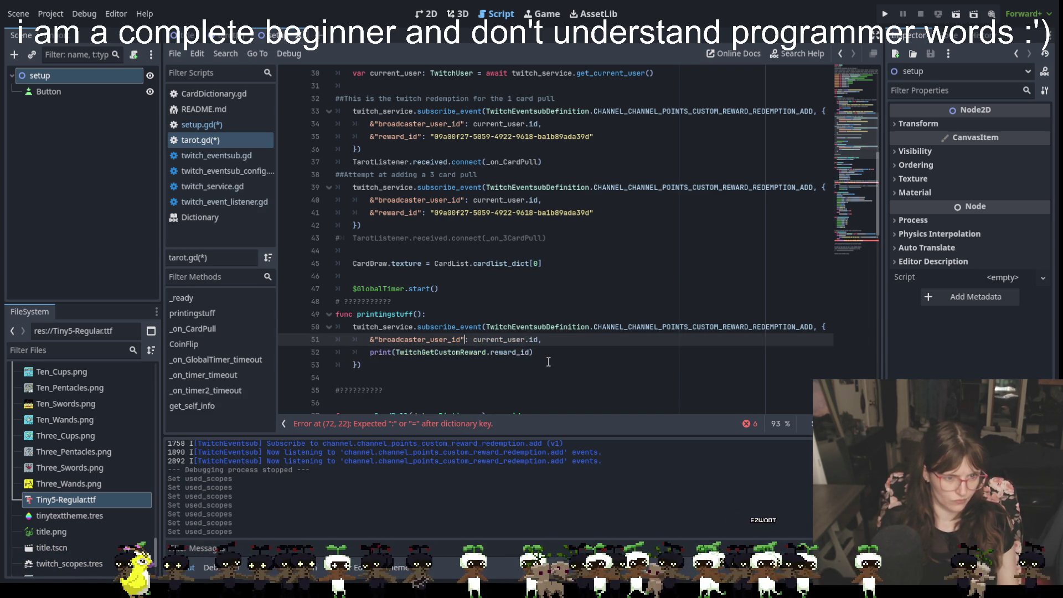
Step: Indent line 52 one more level and delete the colon after its print call
scroll(548, 362, up, 1)
scroll(576, 381, down, 3)
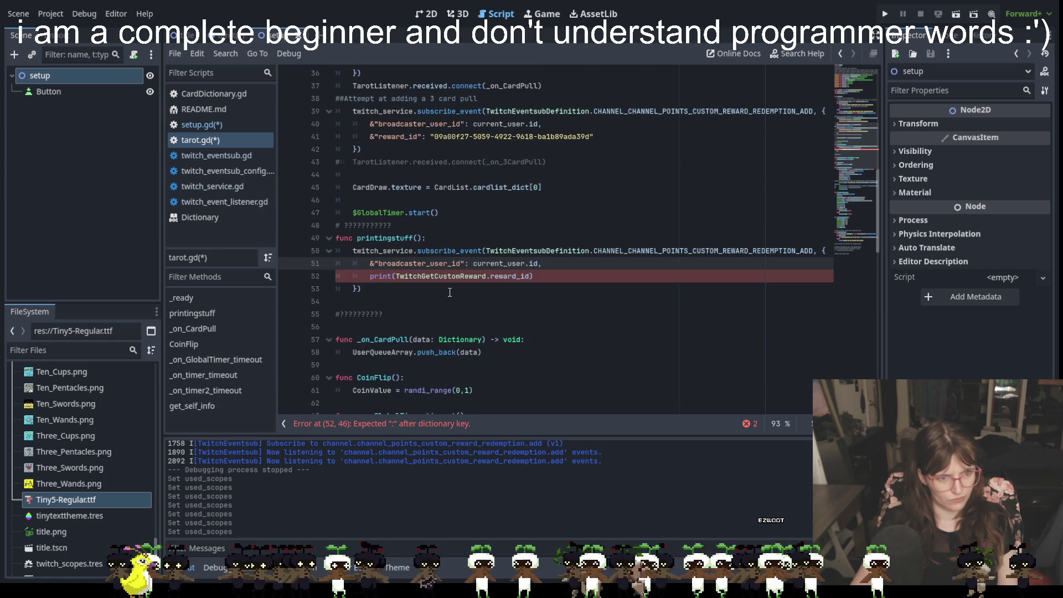
click(372, 275)
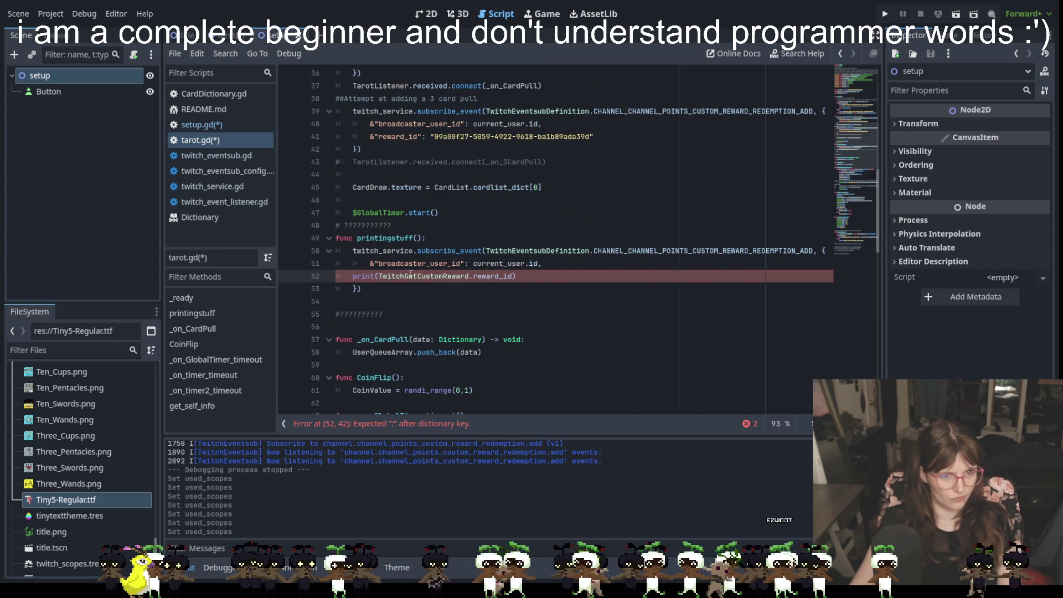
key(Tab)
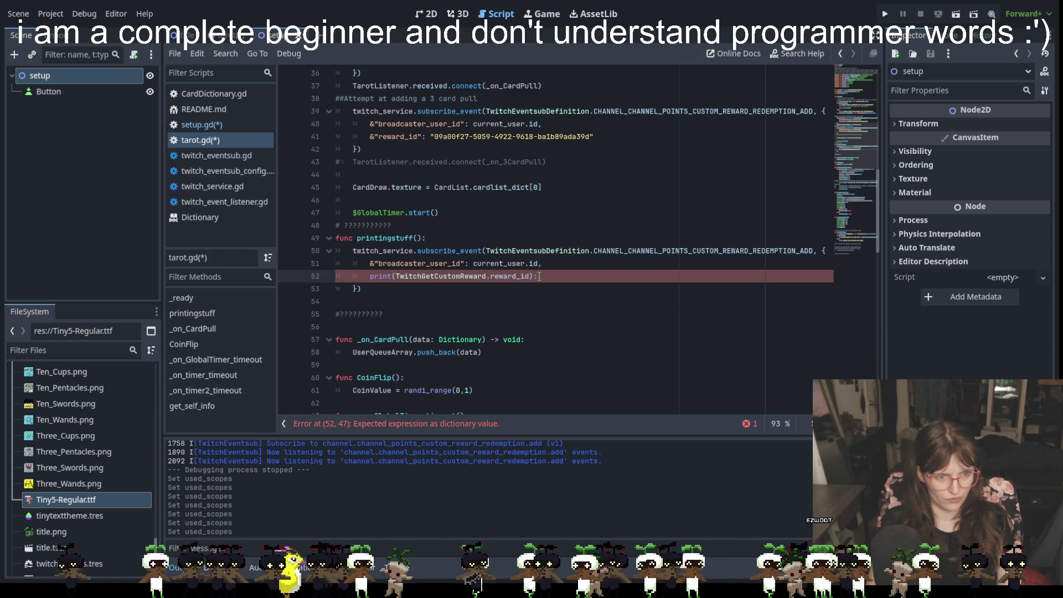
key(BackSpace)
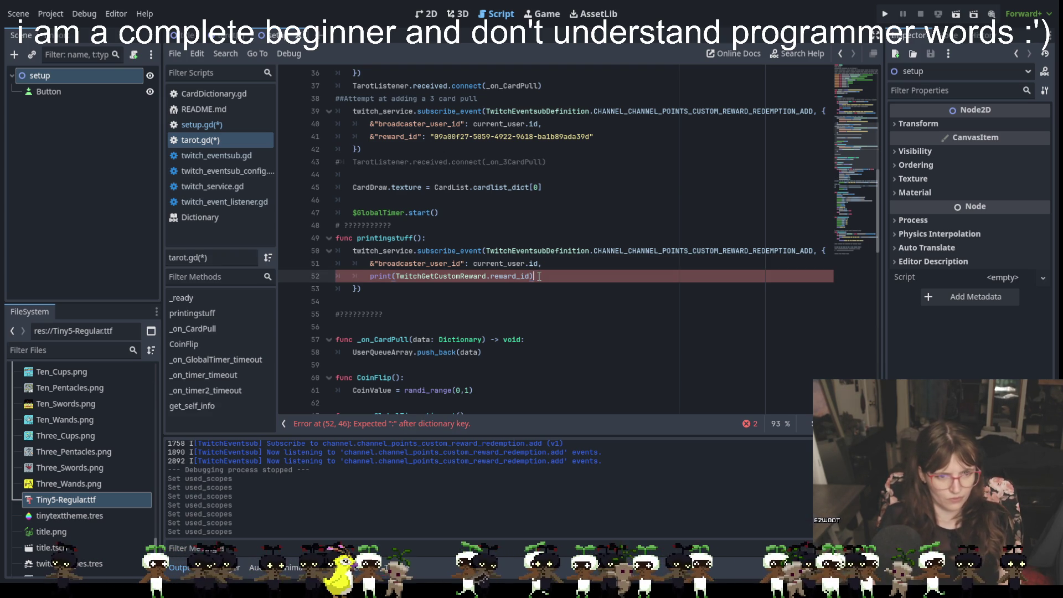
click(520, 277)
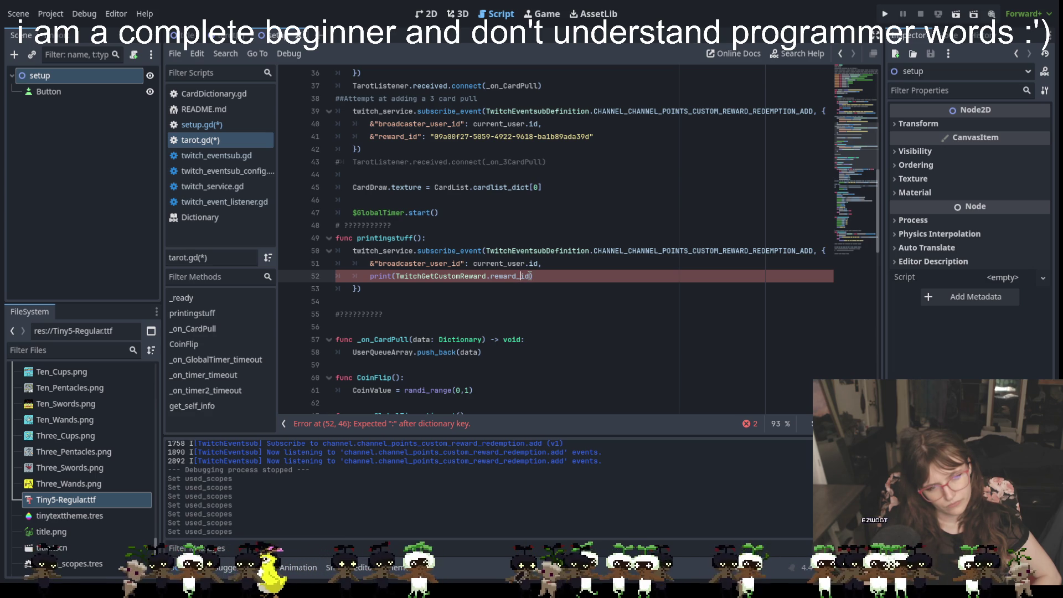
scroll(570, 231, up, 1)
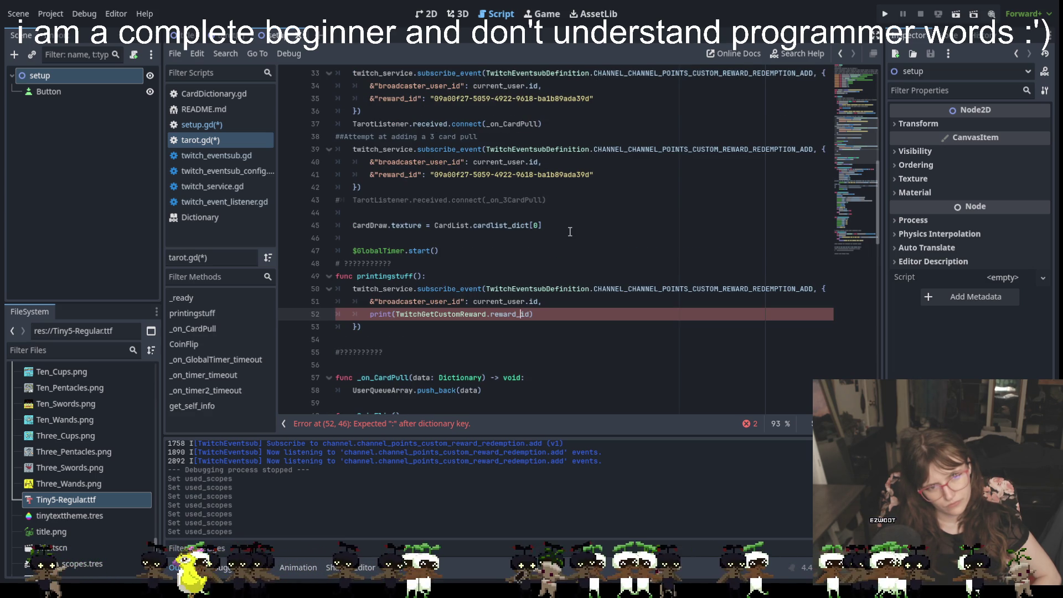
scroll(570, 231, down, 3)
scroll(554, 249, up, 2)
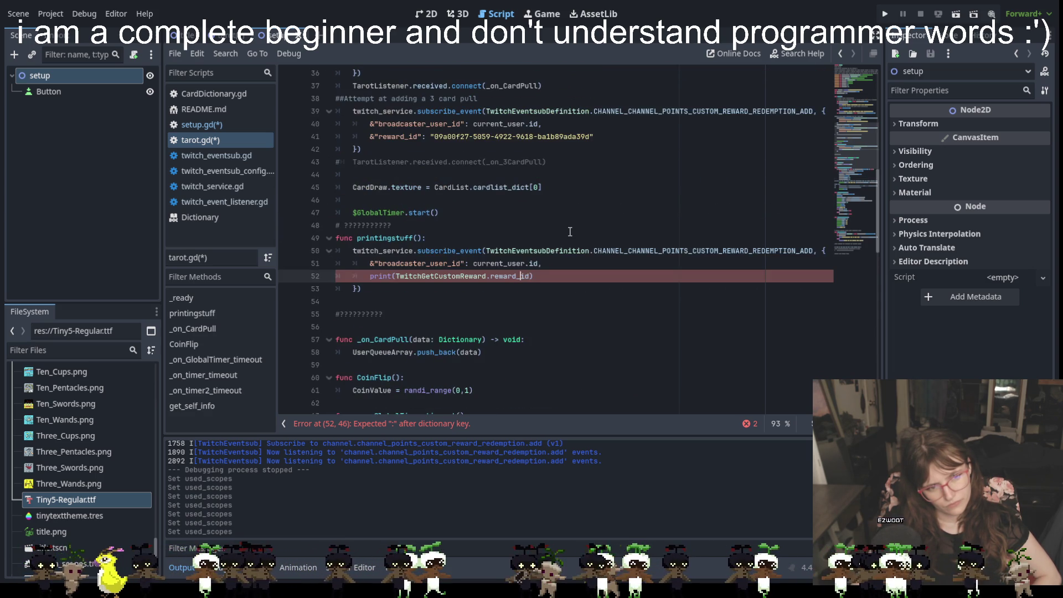
click(536, 276)
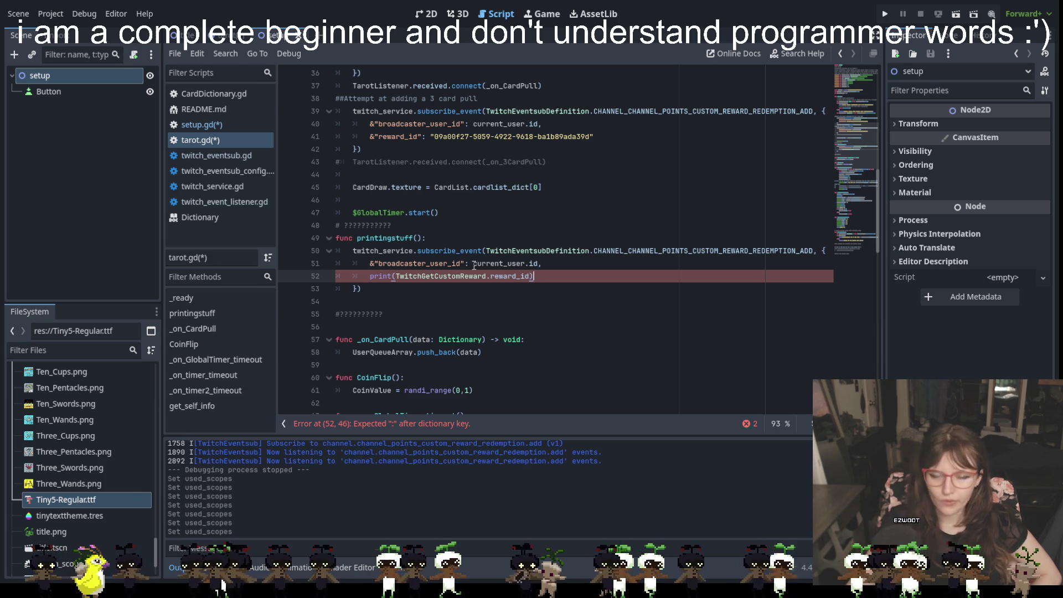
click(388, 299)
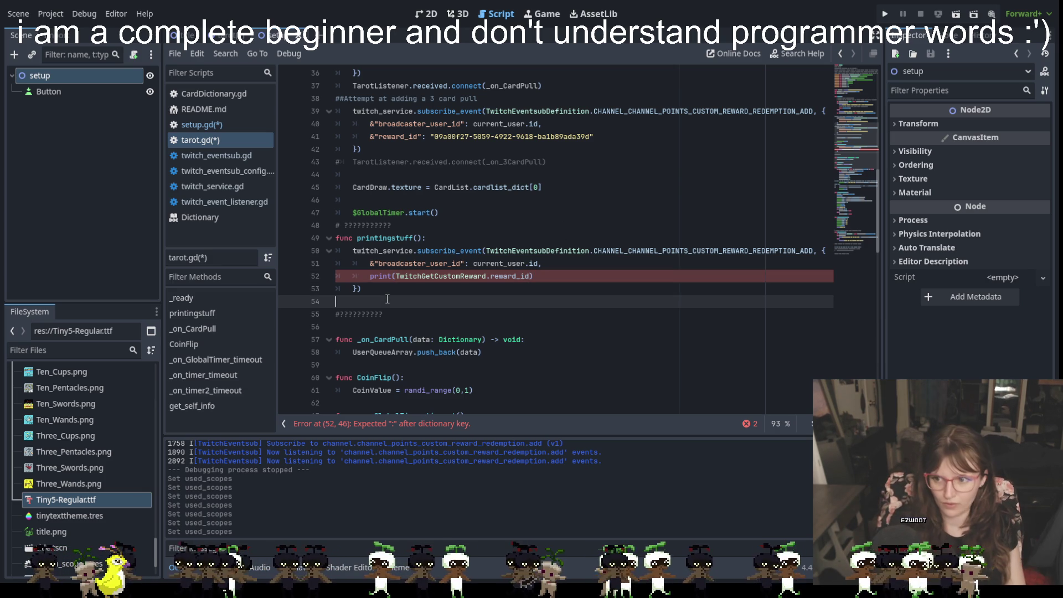
Step: Type twitch_service.api.request() on the line below printingstuff, using autocomplete
text(twic)
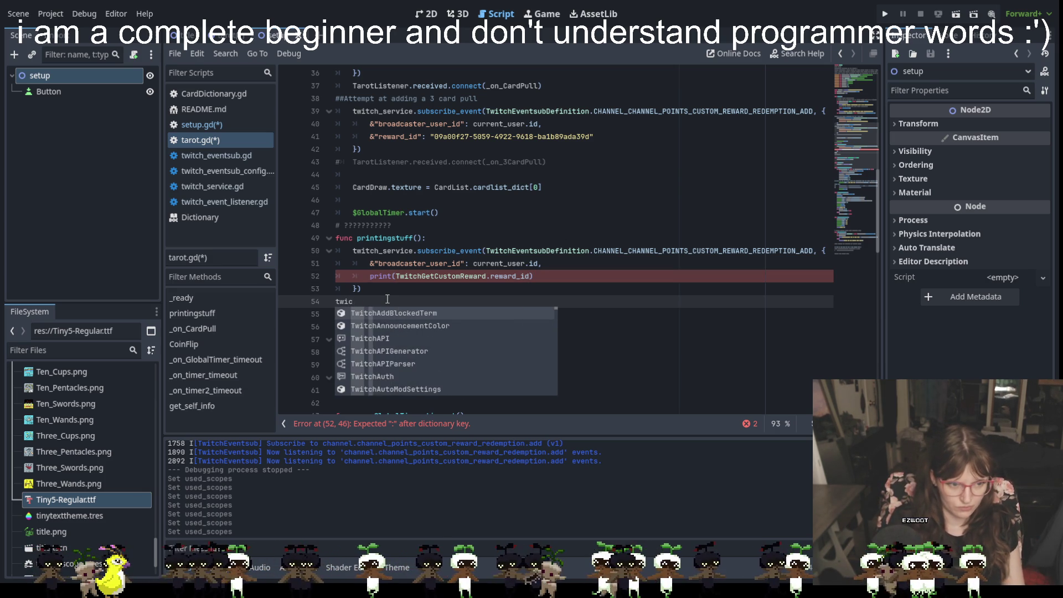
text(th)
key(Escape)
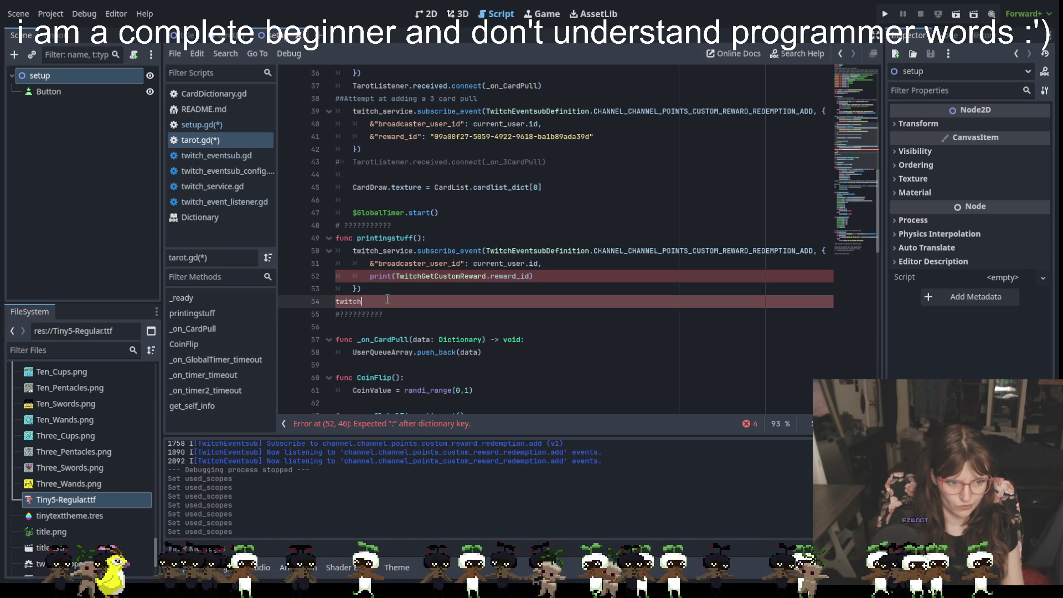
text(_service)
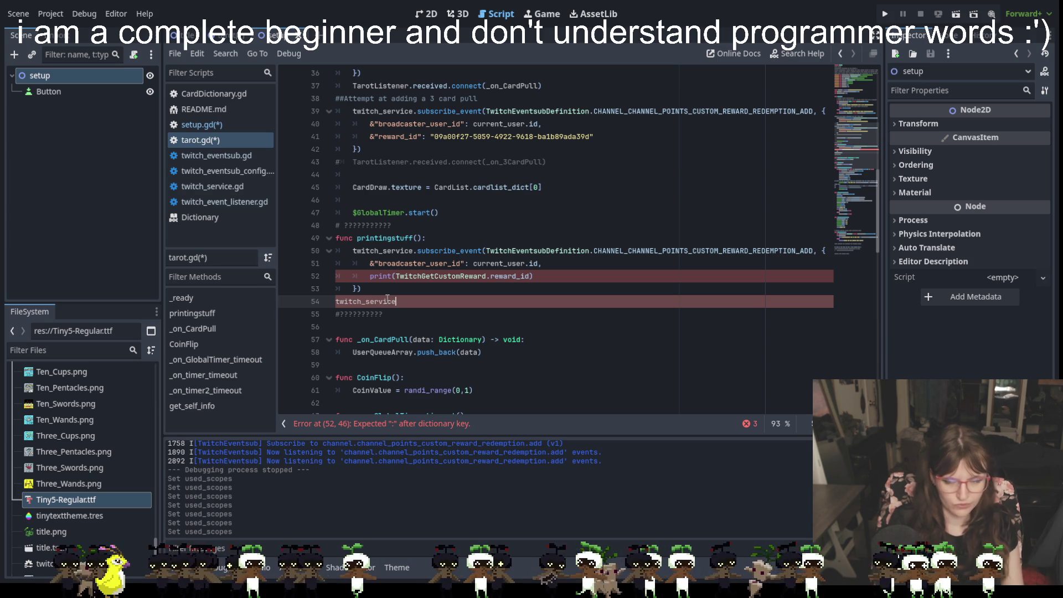
text(.api)
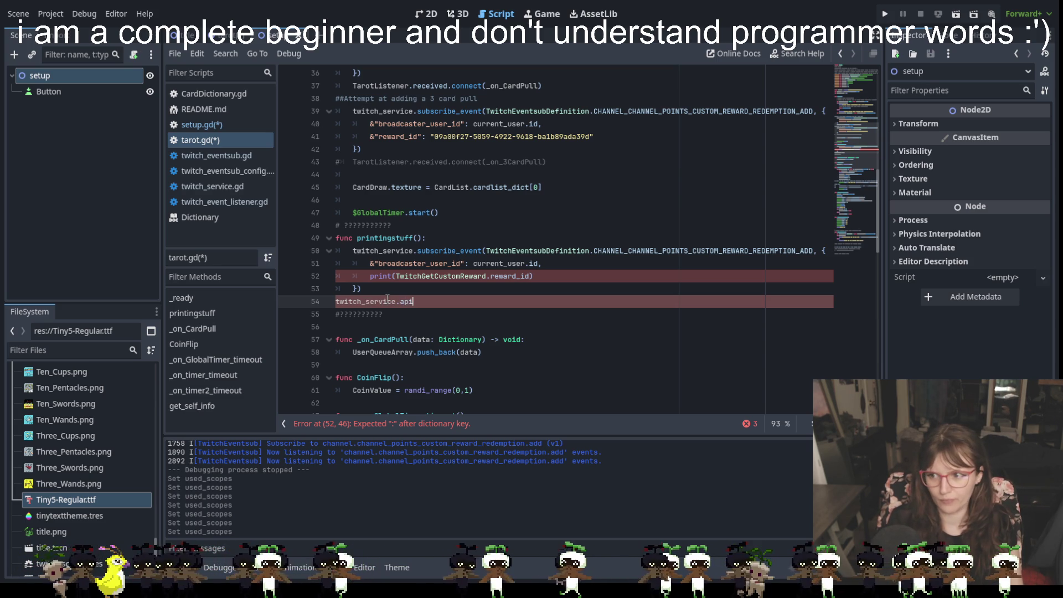
text(.request()
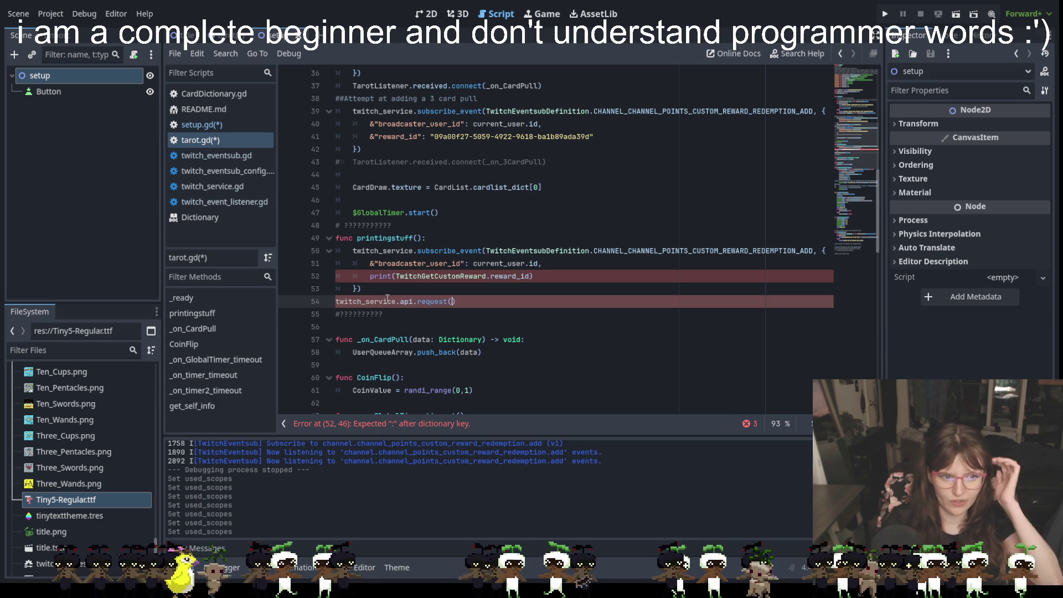
click(473, 319)
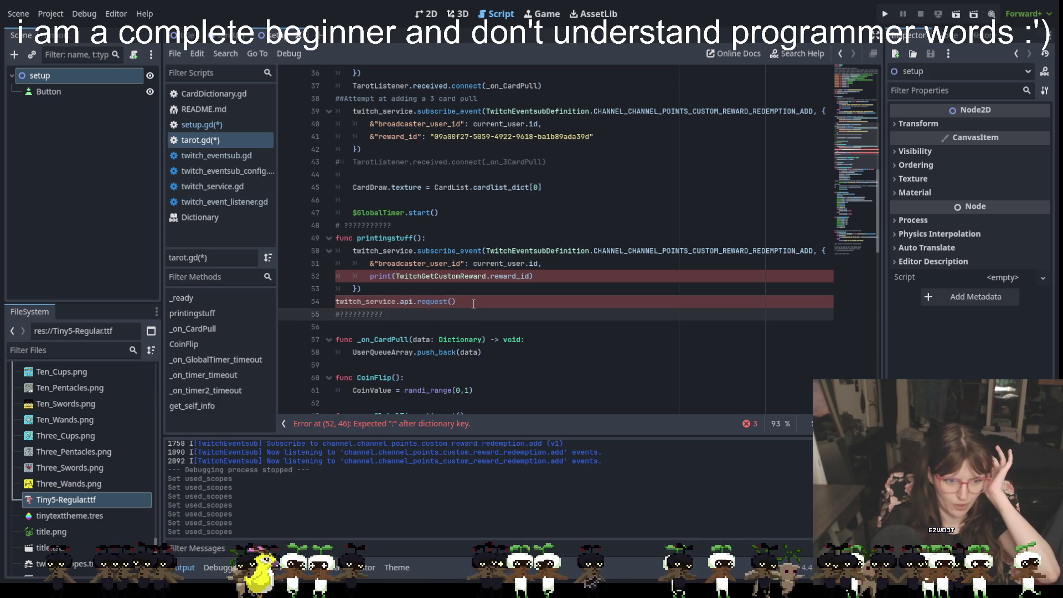
click(474, 303)
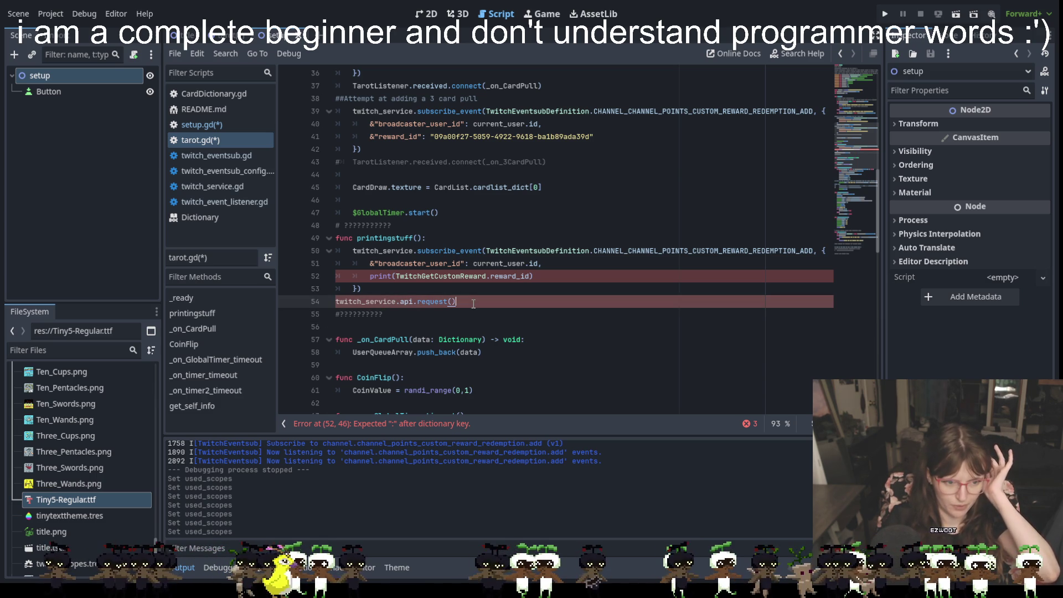
Step: Add a blank line after line 53 and reduce line 53 to a lone closing brace
click(374, 287)
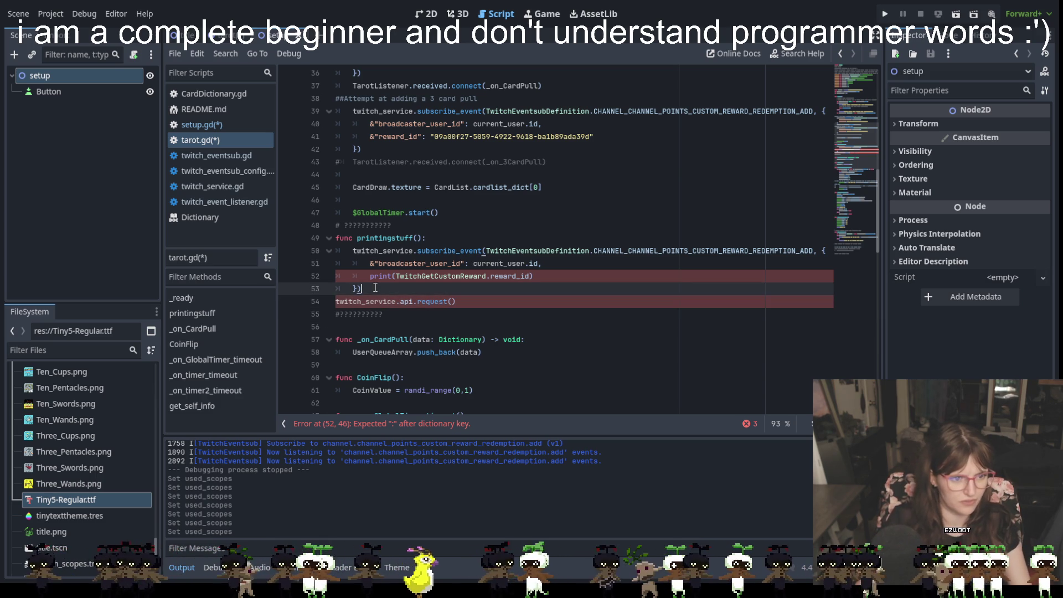
key(Return)
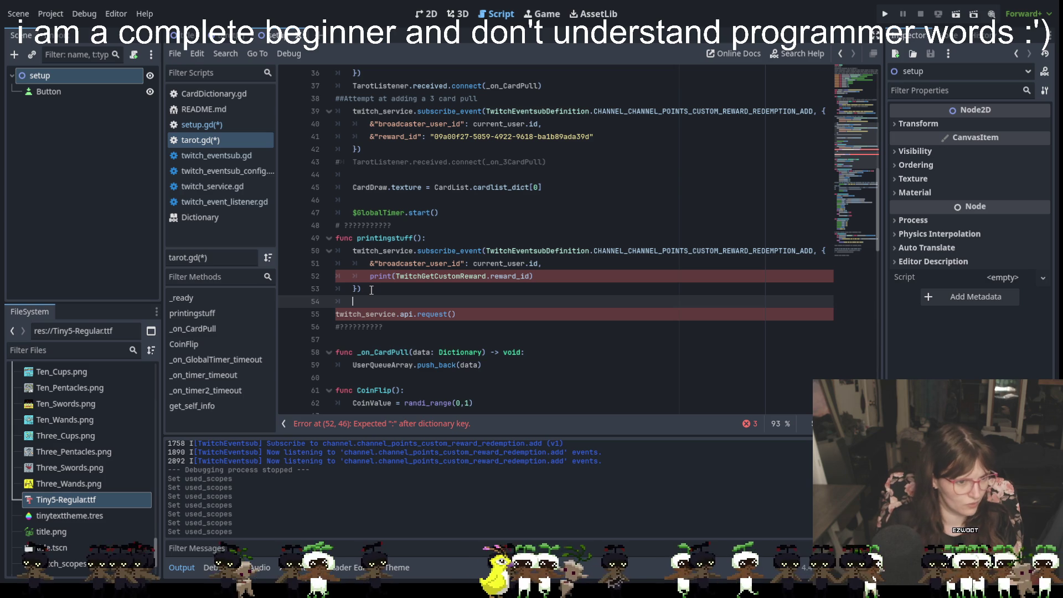
key(BackSpace)
click(411, 289)
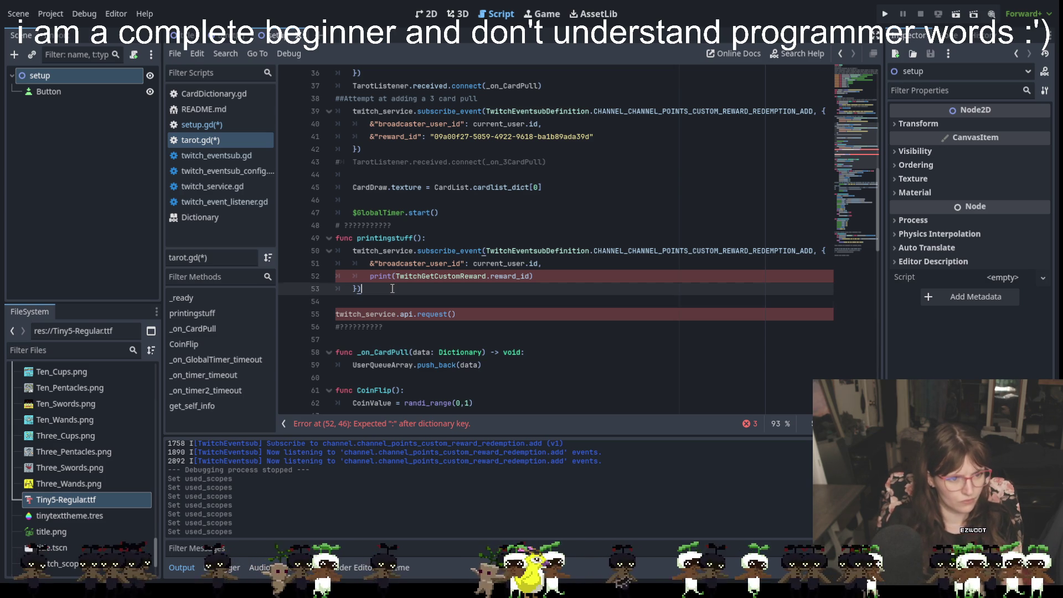
key(BackSpace)
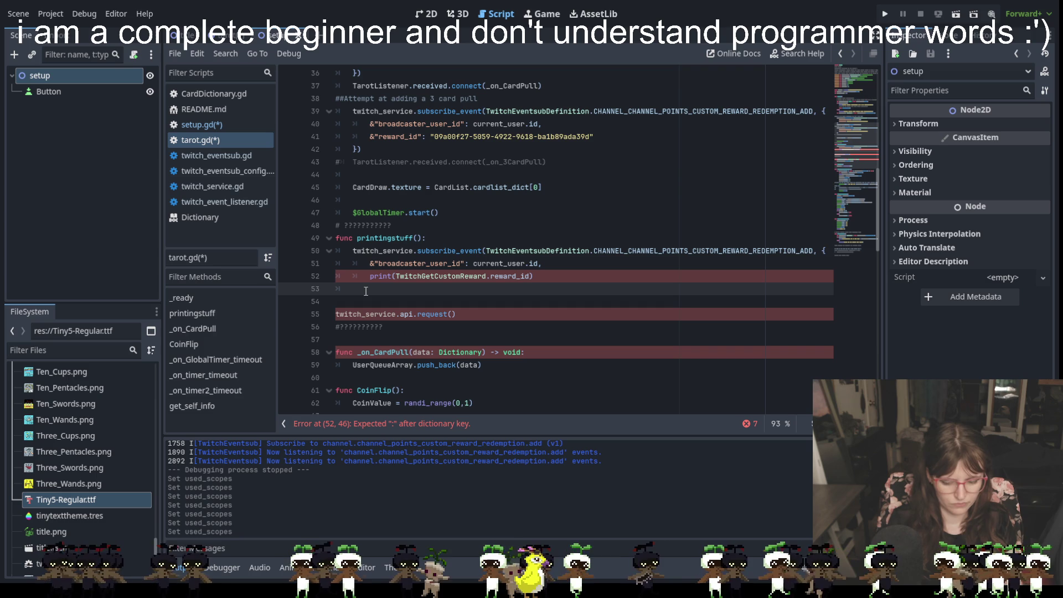
text())
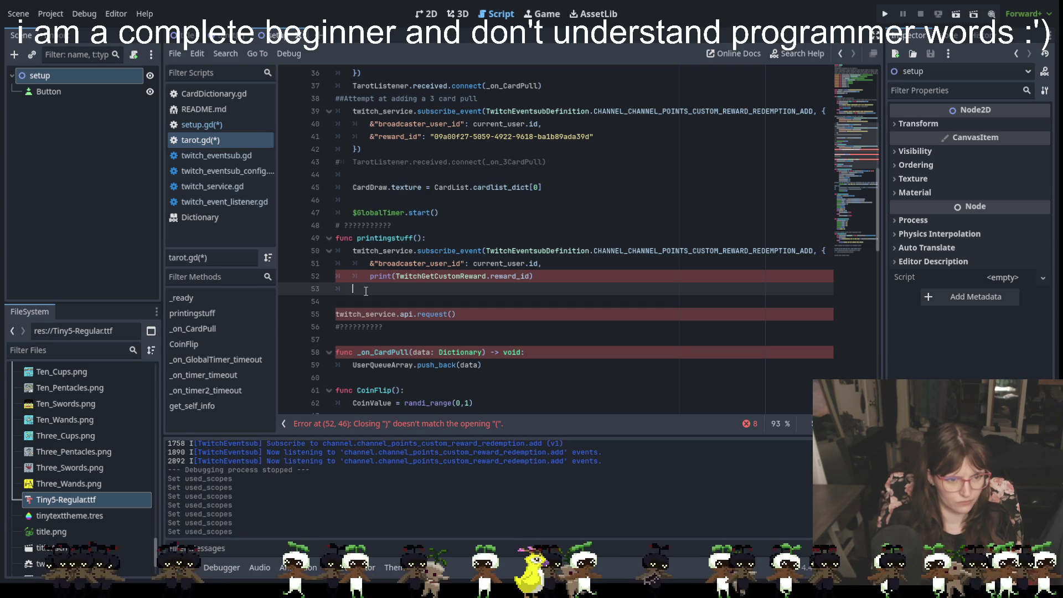
key(BackSpace)
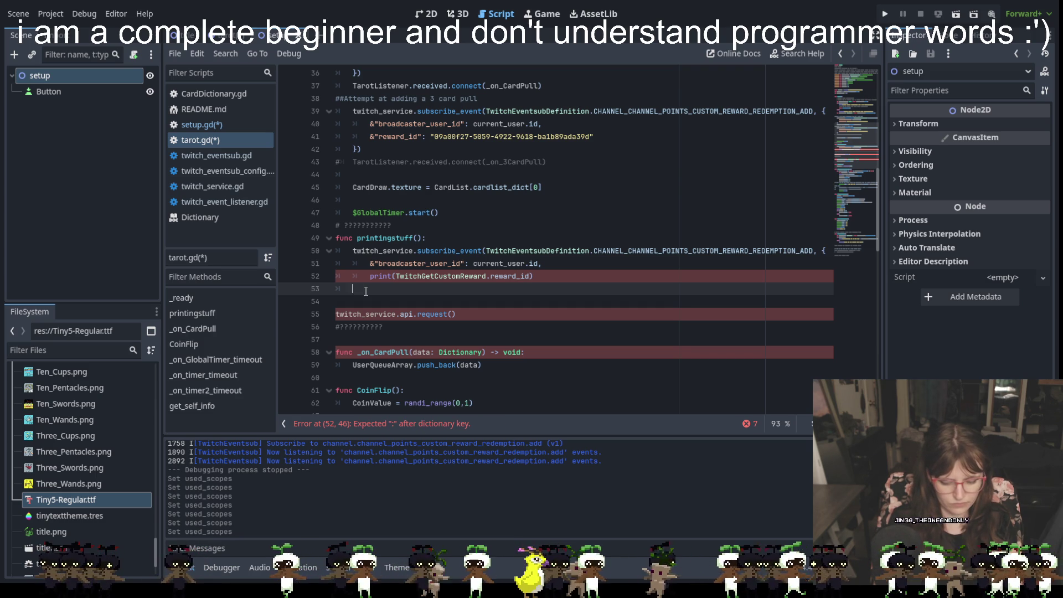
text(})
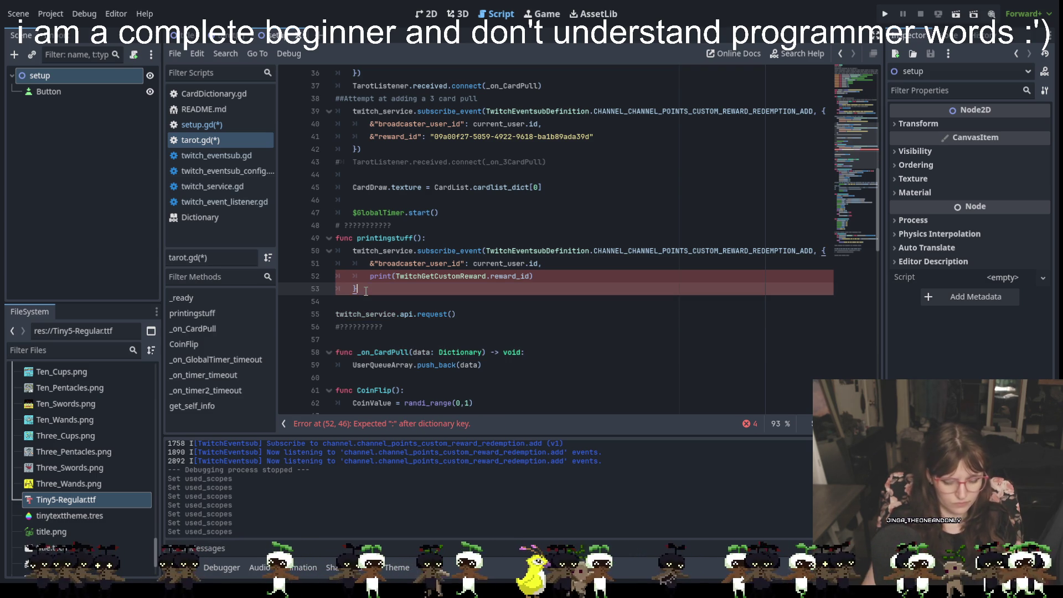
text())
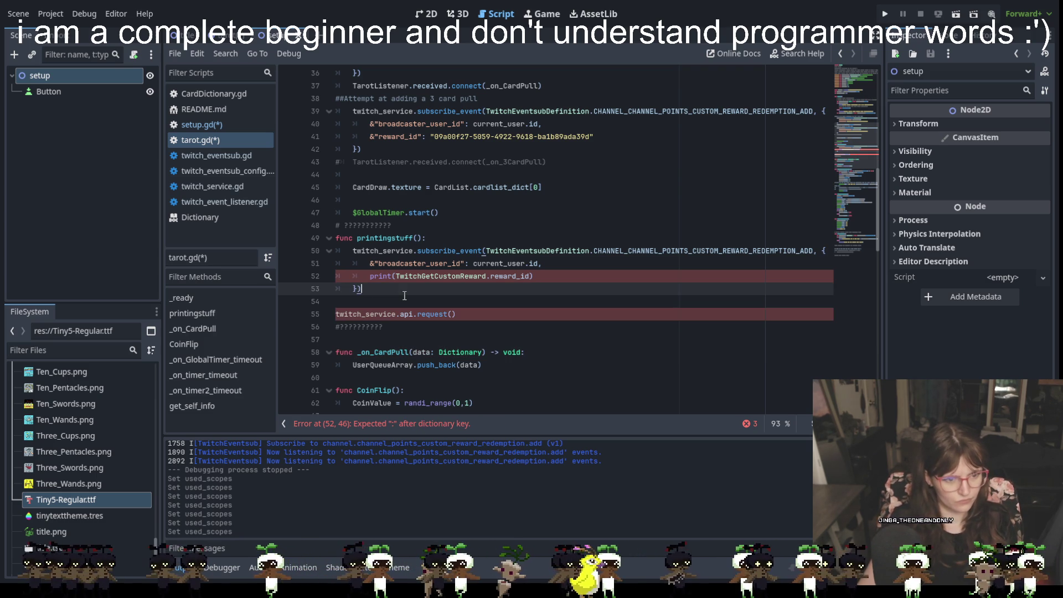
double_click(366, 314)
click(374, 287)
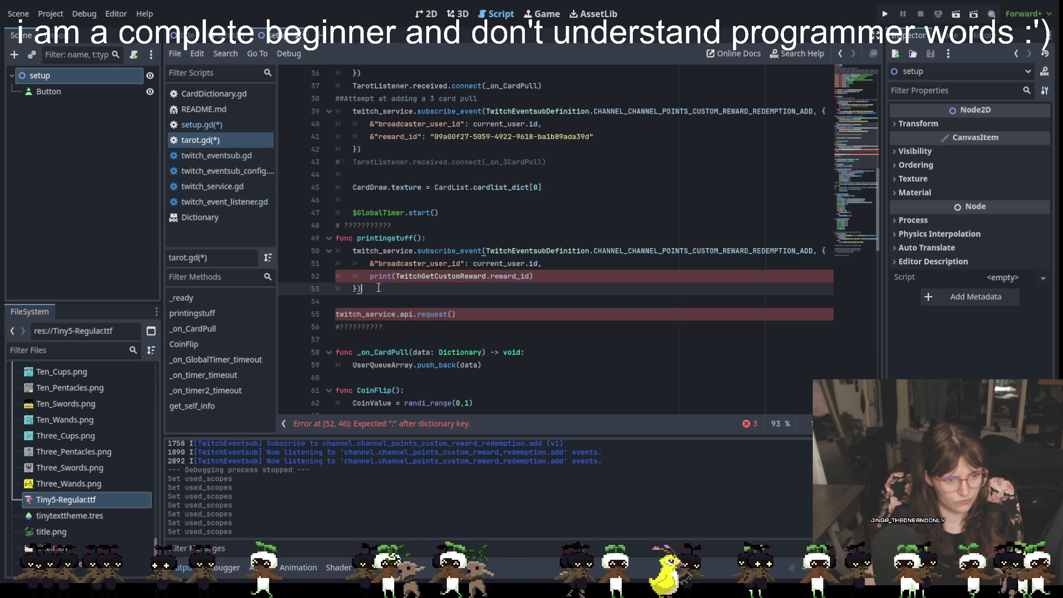
key(BackSpace)
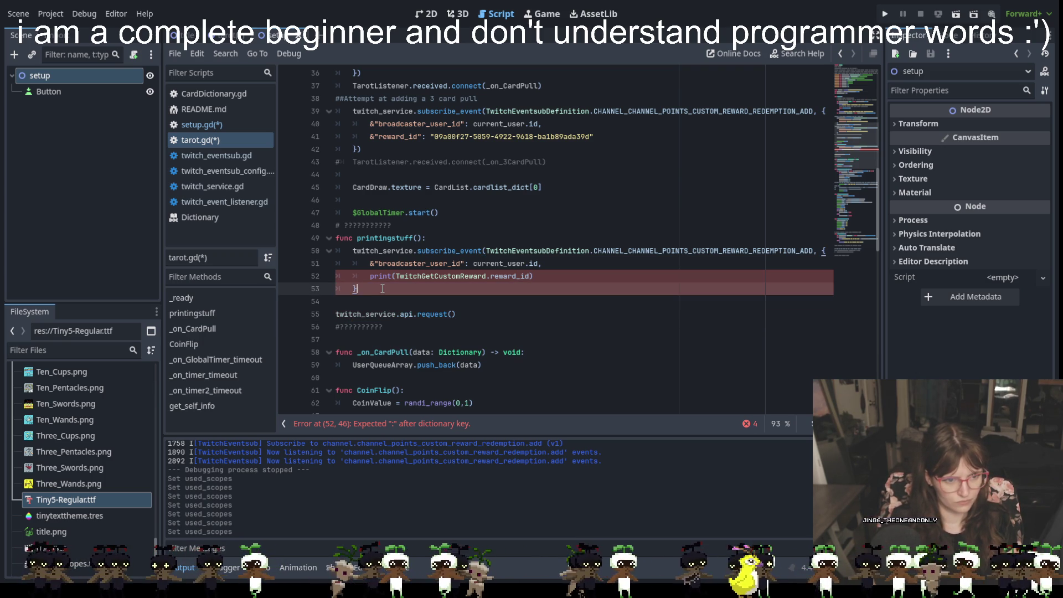
click(435, 315)
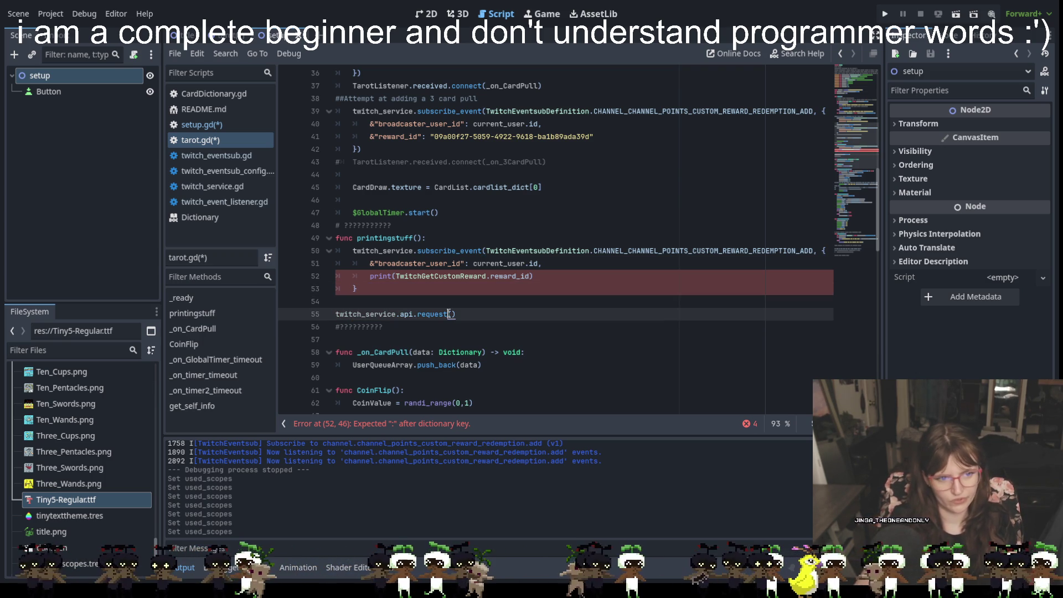
Step: Try appending .string to the print argument on line 52, then remove it again
drag(455, 314, 344, 314)
click(453, 314)
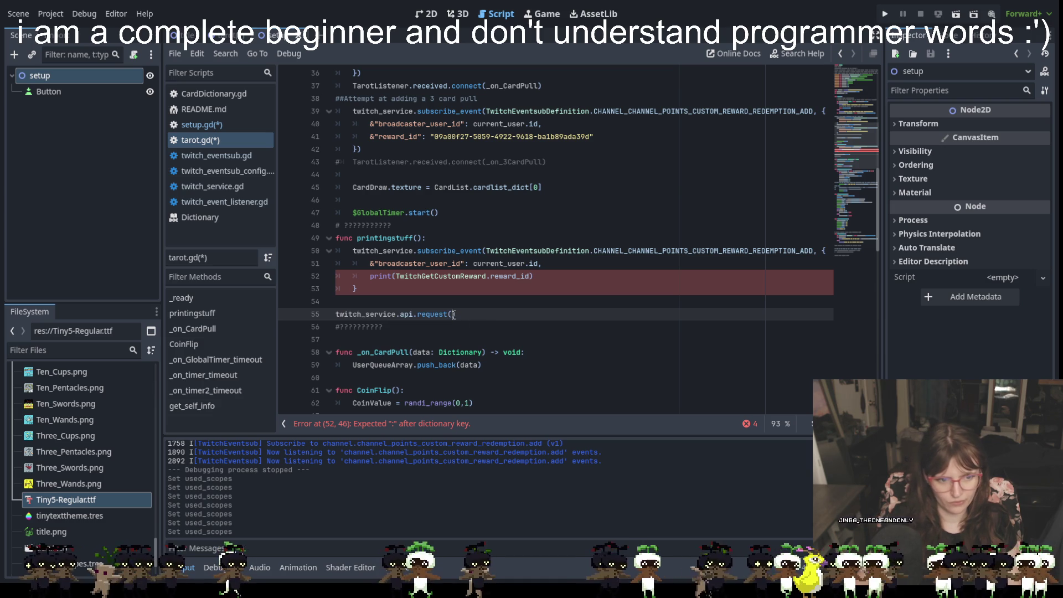
click(472, 314)
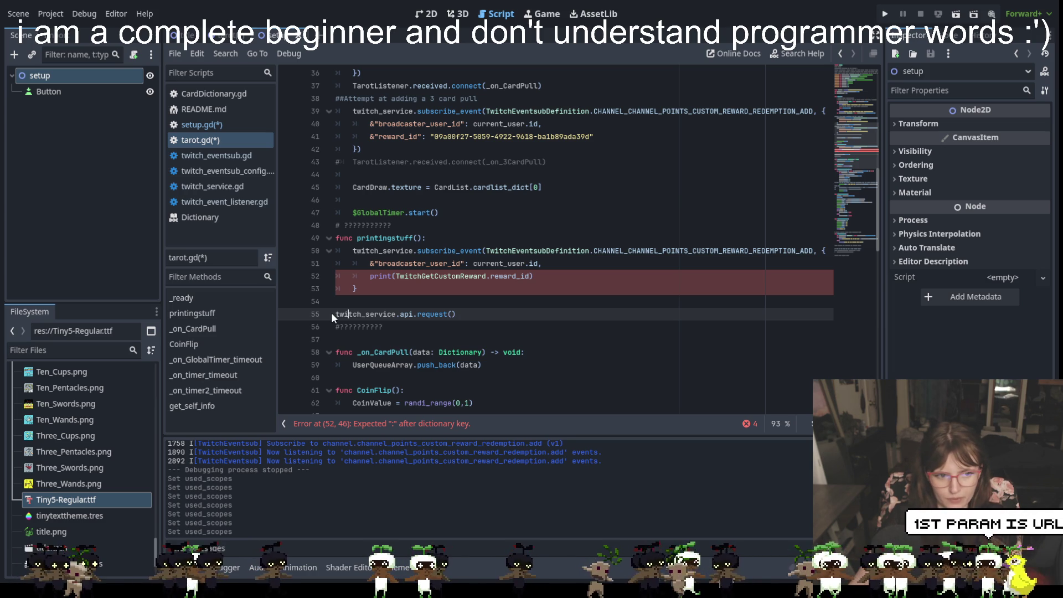
click(440, 275)
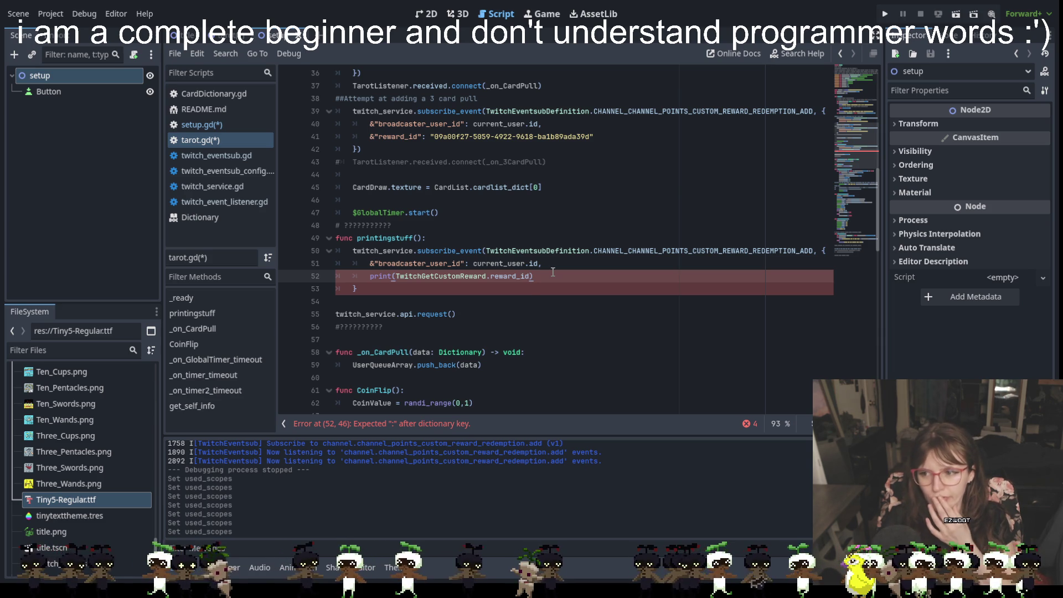
click(384, 315)
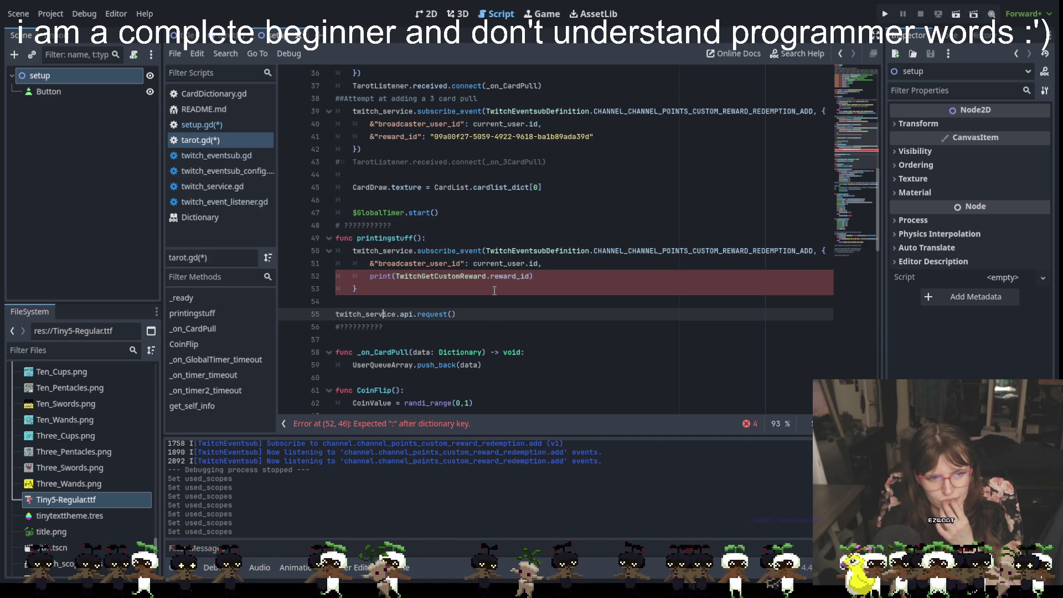
click(463, 282)
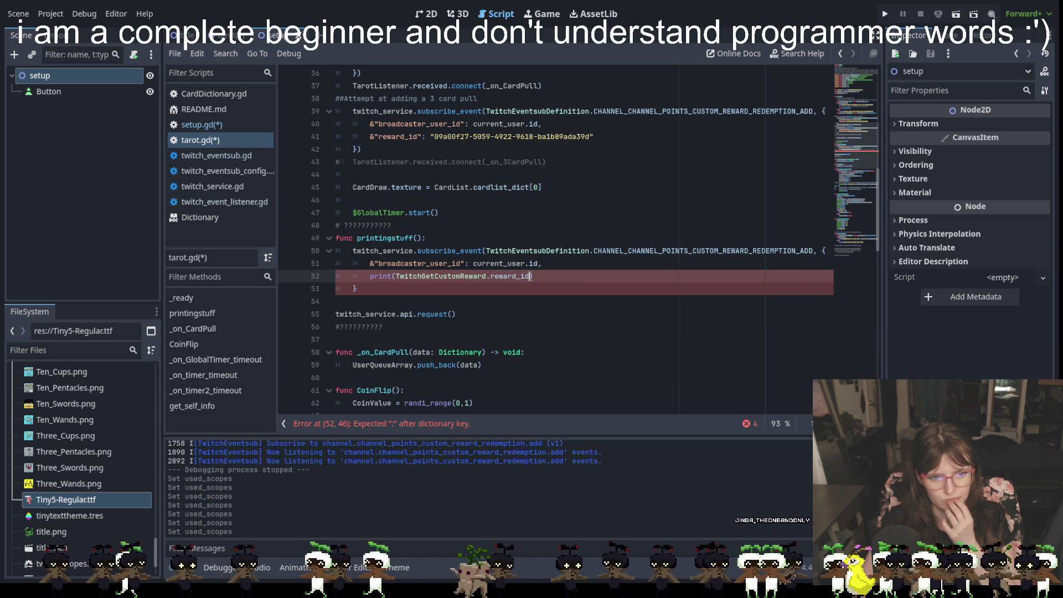
text(.string)
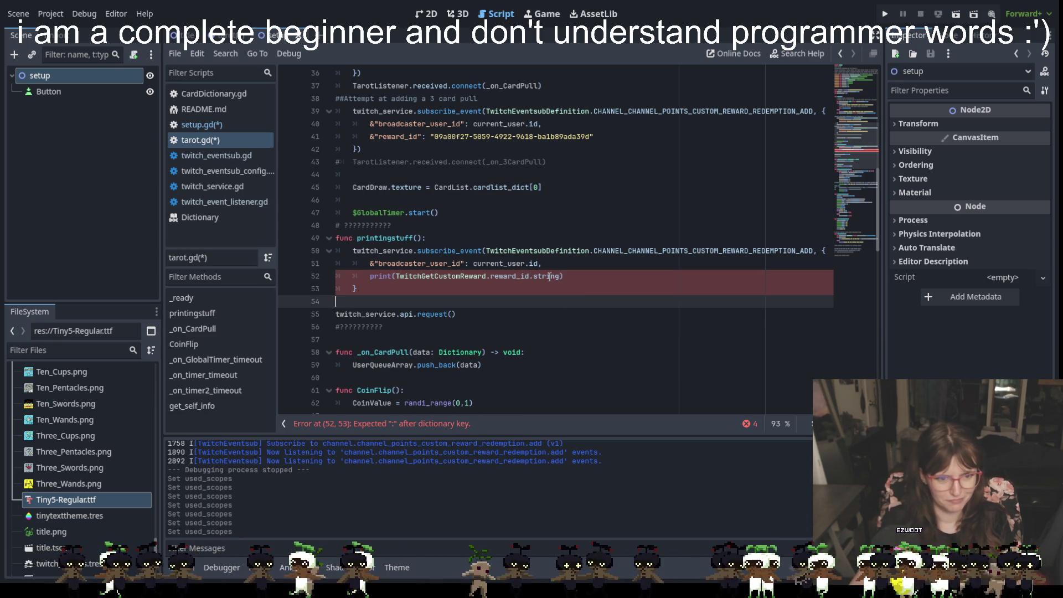
drag(559, 280, 535, 284)
key(BackSpace)
key(BackSpace)
Step: Delete the print statement and extra brace line so line 52 closes the call with '}'
drag(535, 281, 365, 276)
key(ctrl+c)
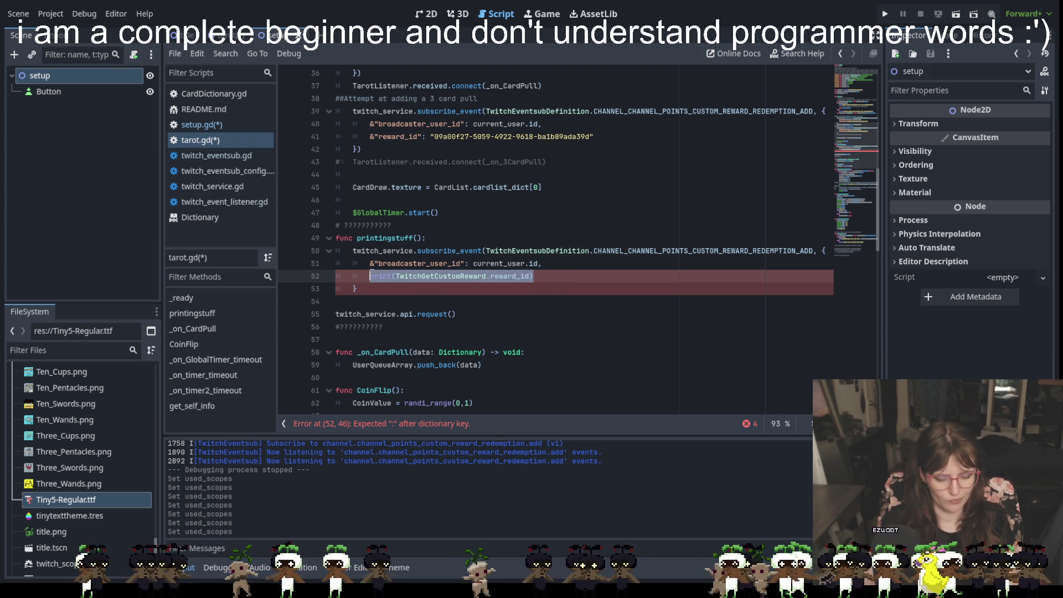
key(BackSpace)
key(BackSpace)
key(BackSpace)
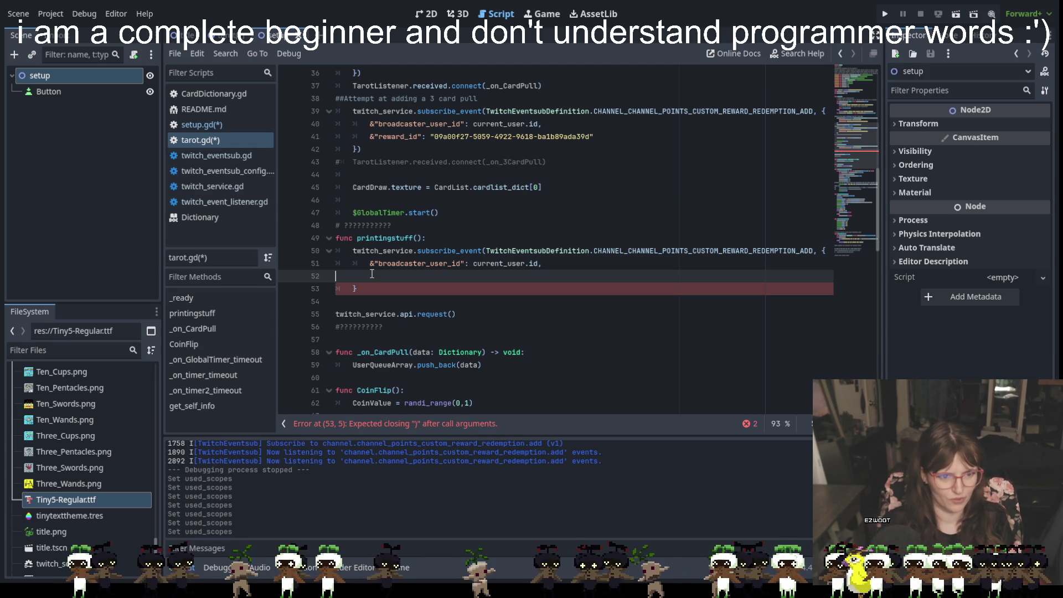
key(ctrl+v)
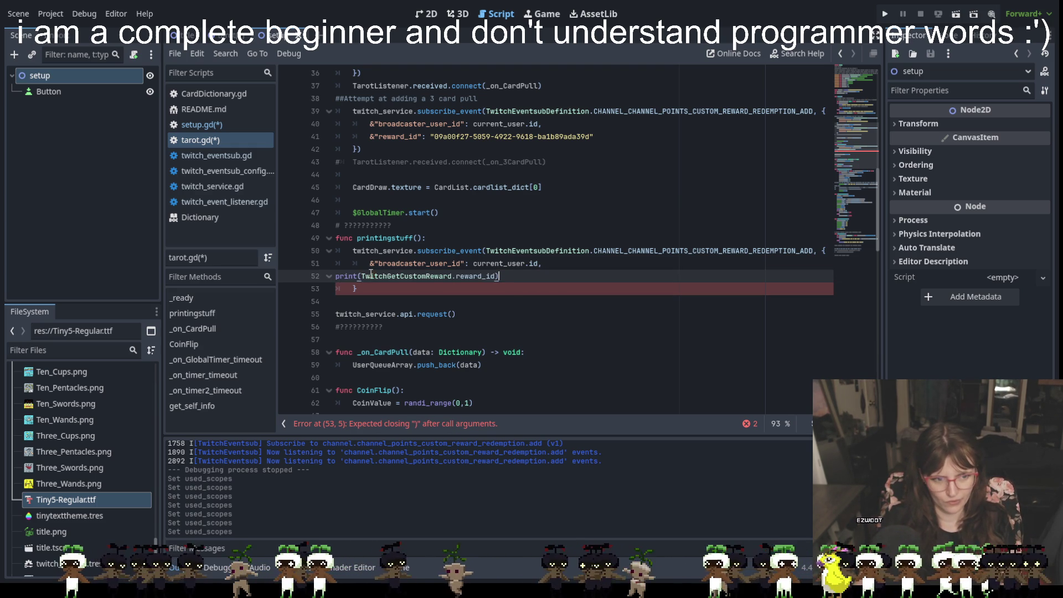
key(Down)
key(ctrl+z)
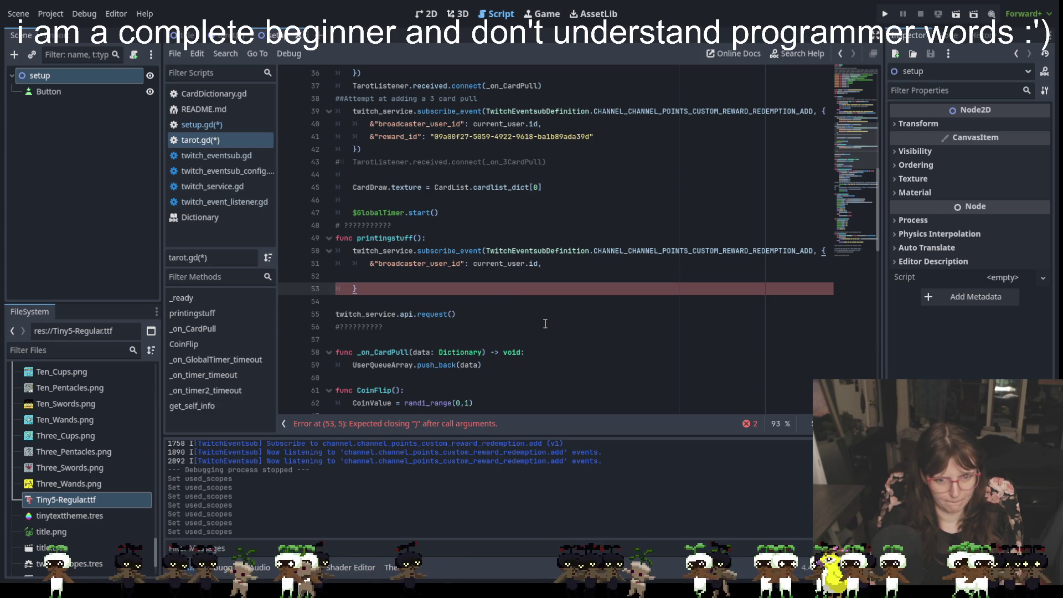
key(BackSpace)
key(BackSpace)
key(BackSpace)
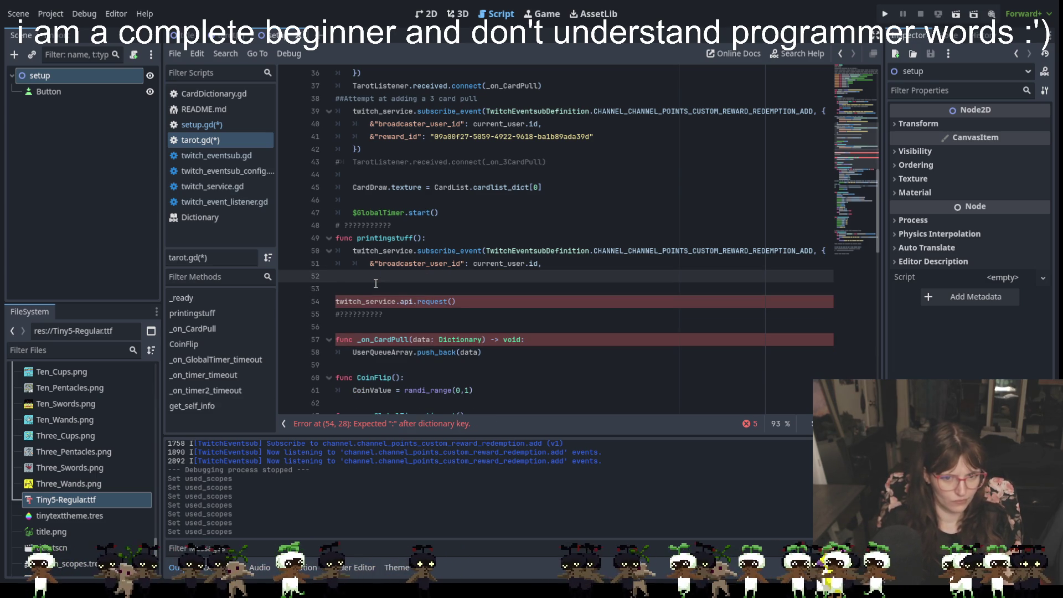
text(})
click(533, 297)
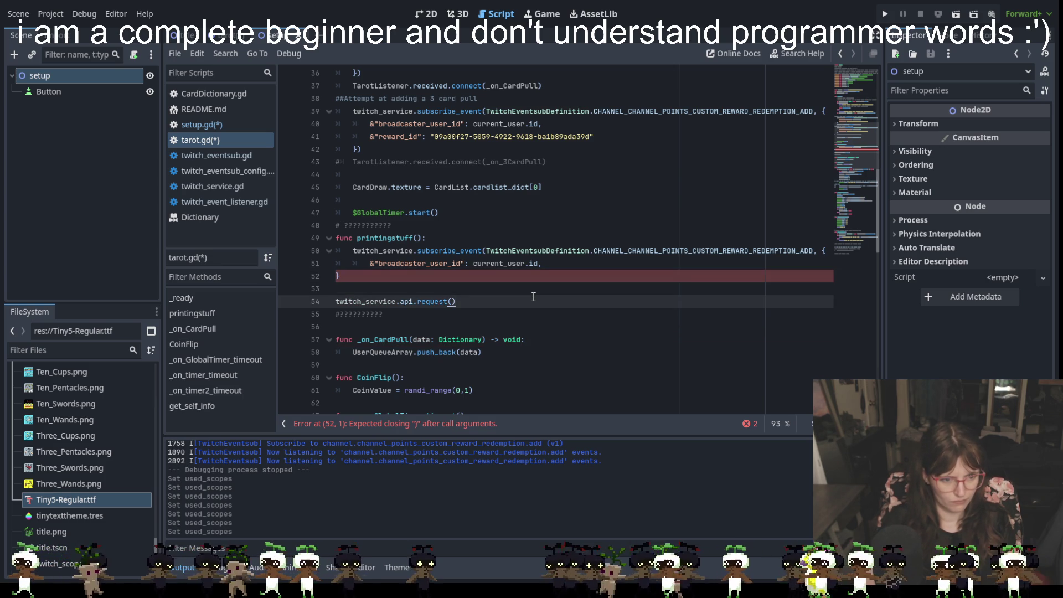
click(345, 276)
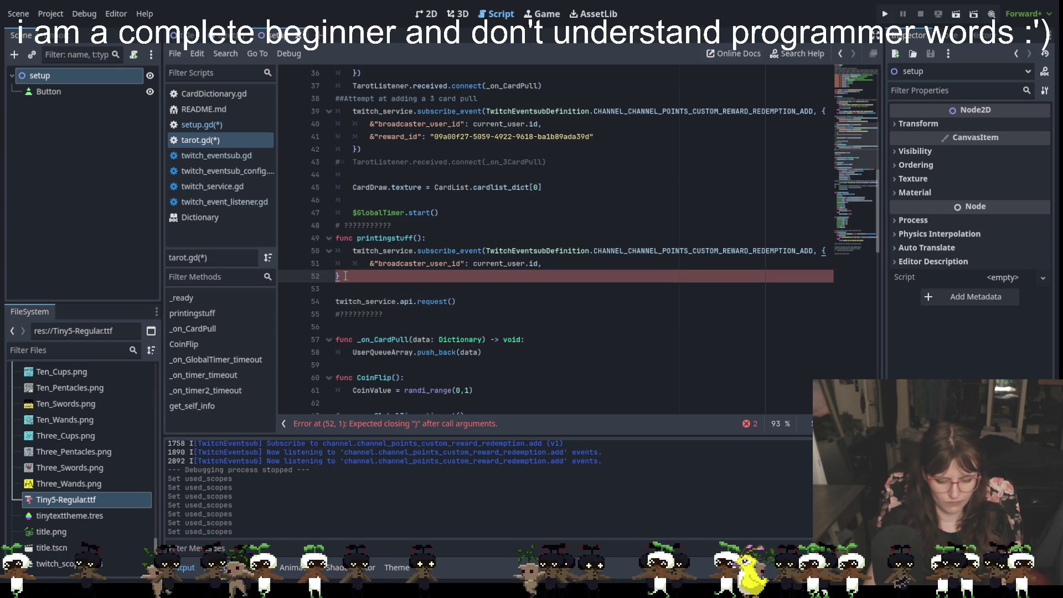
text())
click(484, 301)
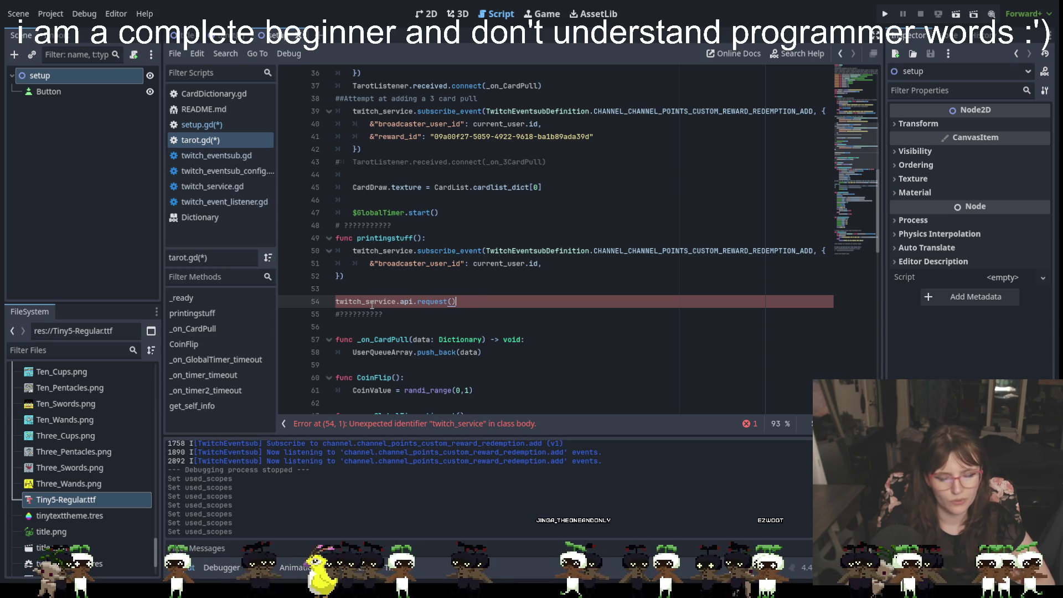
mouse_move(372, 305)
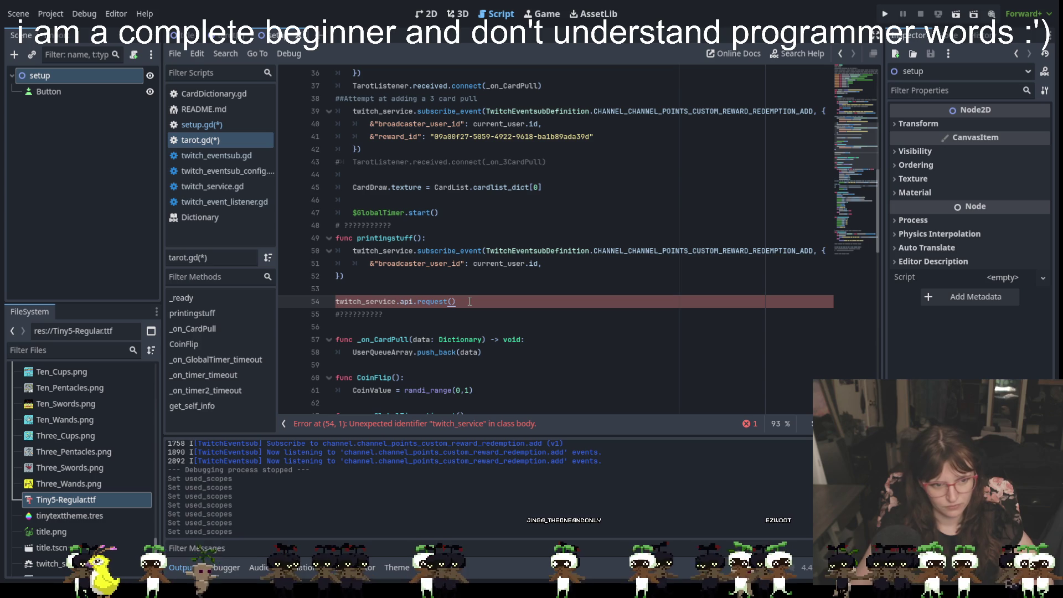
drag(470, 301, 336, 301)
click(500, 305)
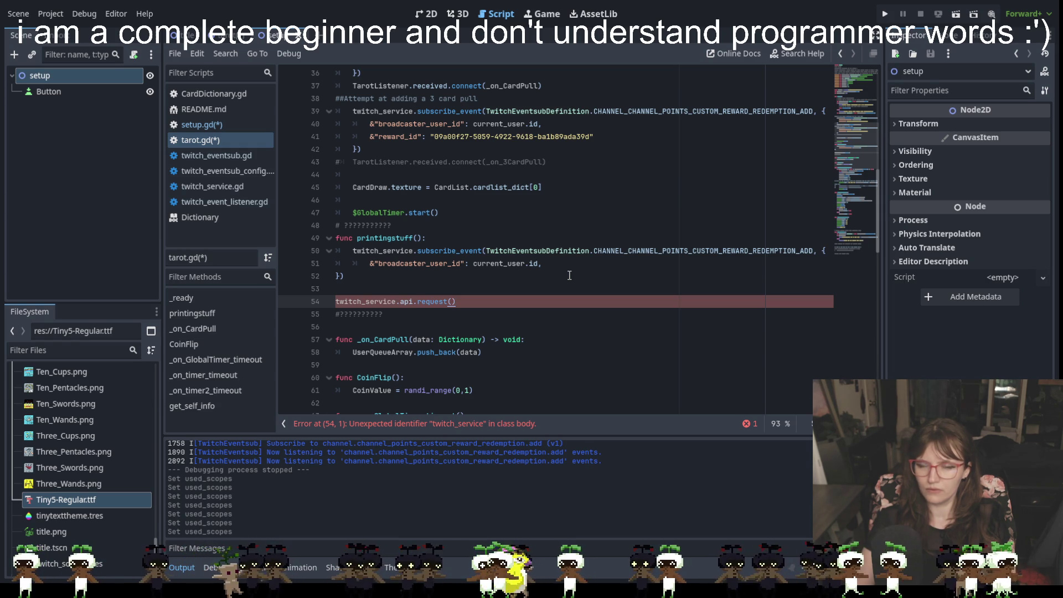
click(569, 275)
click(550, 260)
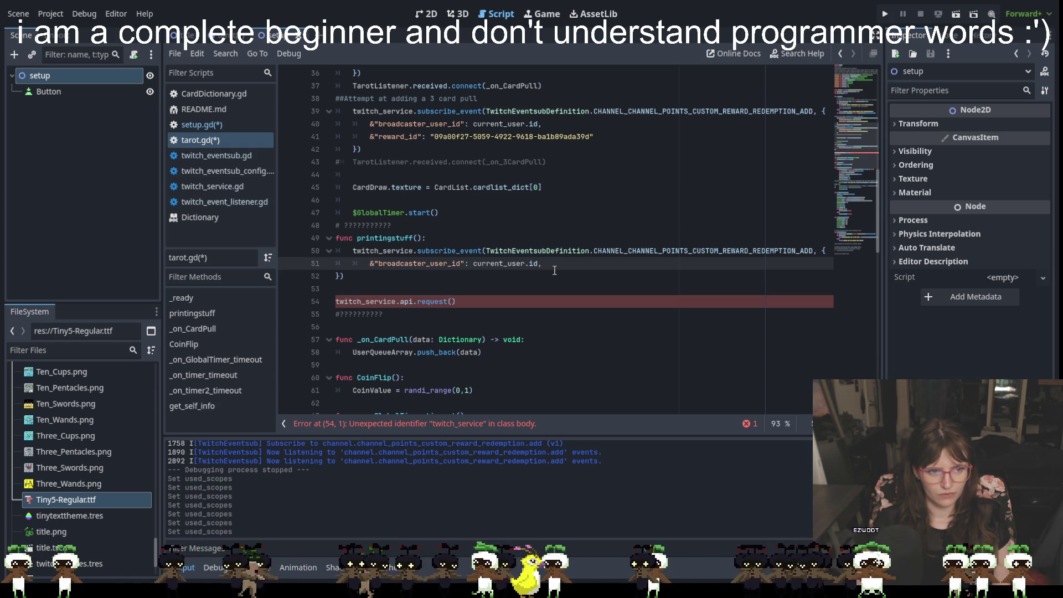
scroll(554, 270, down, 4)
scroll(552, 295, down, 1)
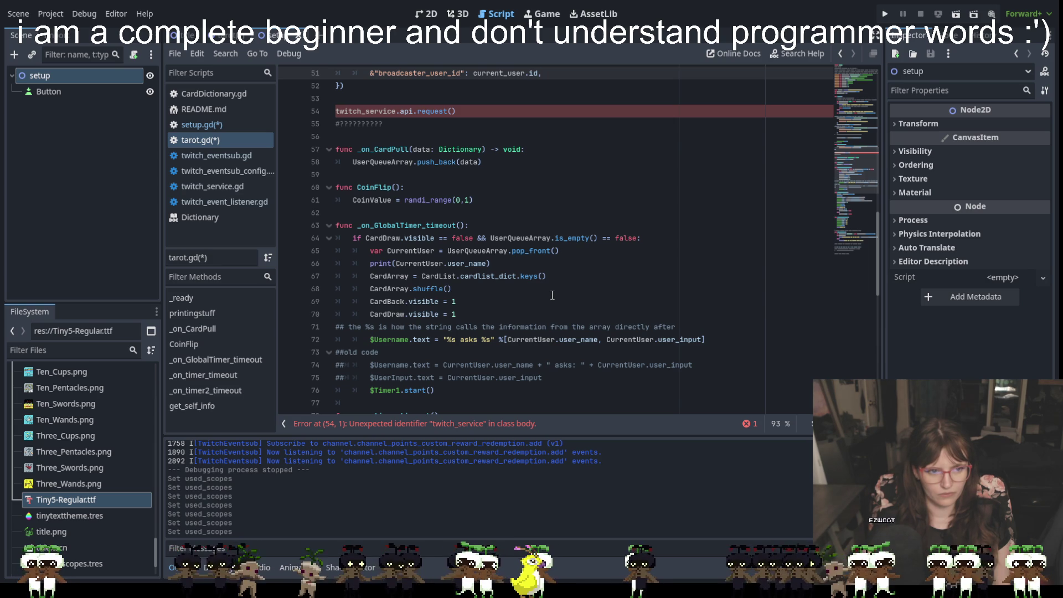
scroll(552, 295, down, 4)
scroll(551, 298, up, 7)
scroll(570, 304, up, 2)
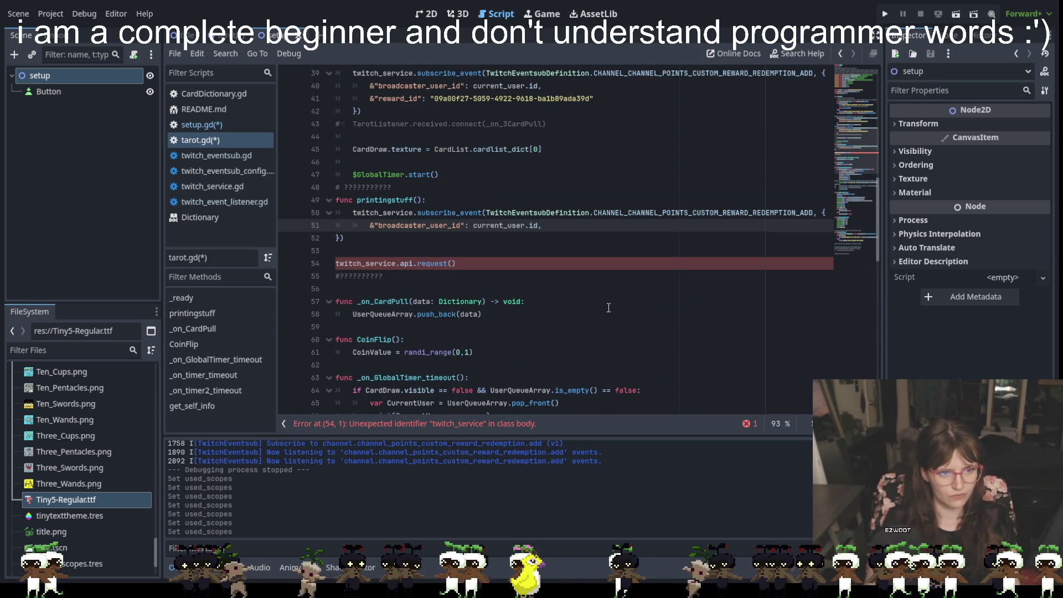
key(Return)
Step: Remove the broadcaster_user_id line and the extra empty line from printingstuff
text(if)
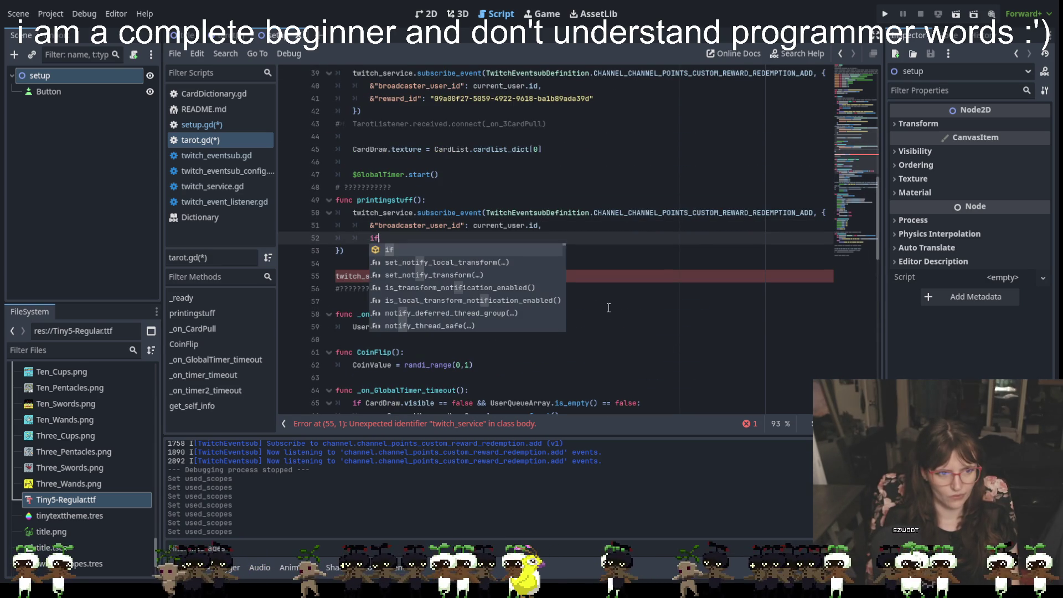
key(BackSpace)
key(BackSpace)
key(BackSpace)
key(BackSpace)
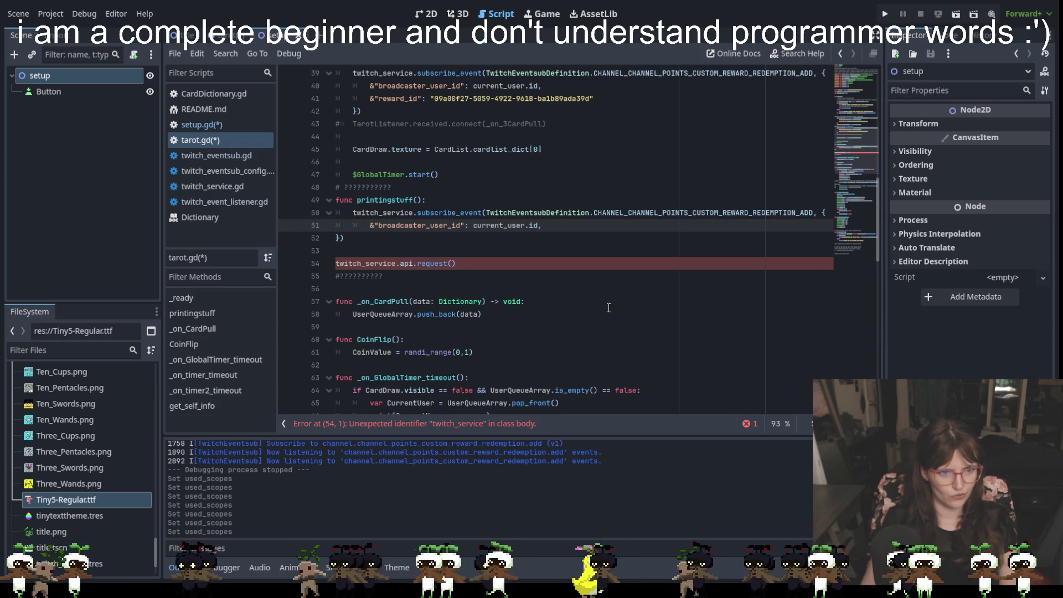
drag(543, 225, 371, 230)
key(BackSpace)
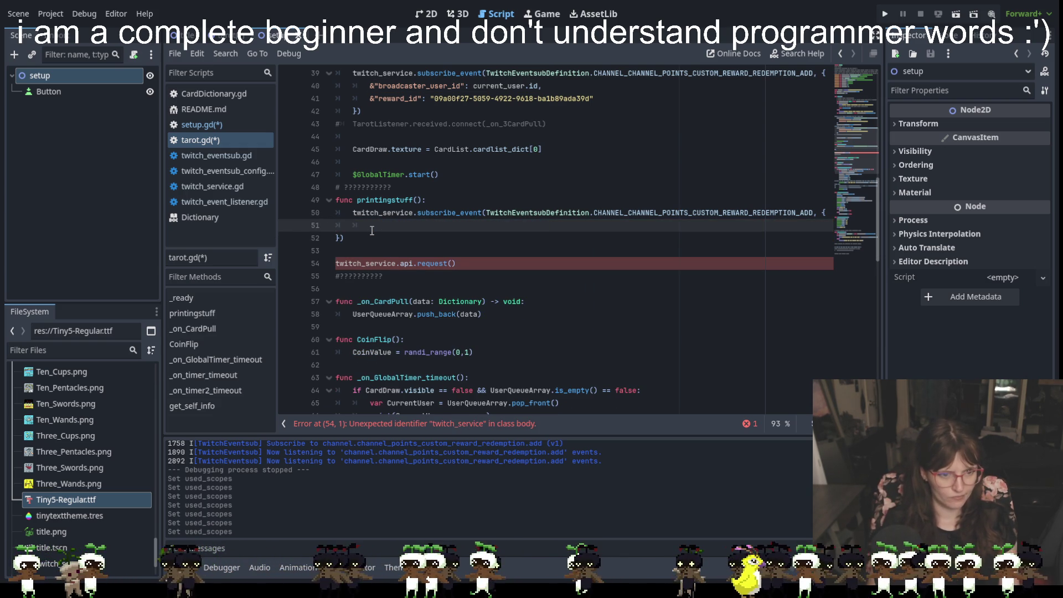
Step: Delete the subscribe_event line in printingstuff, leaving a bare if on line 50
text(print)
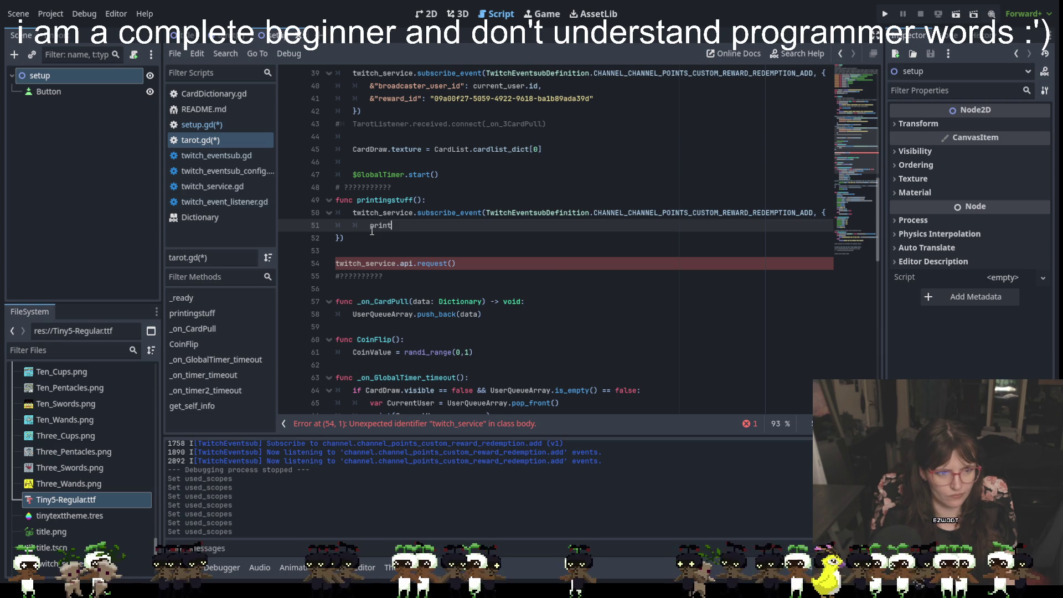
text(())
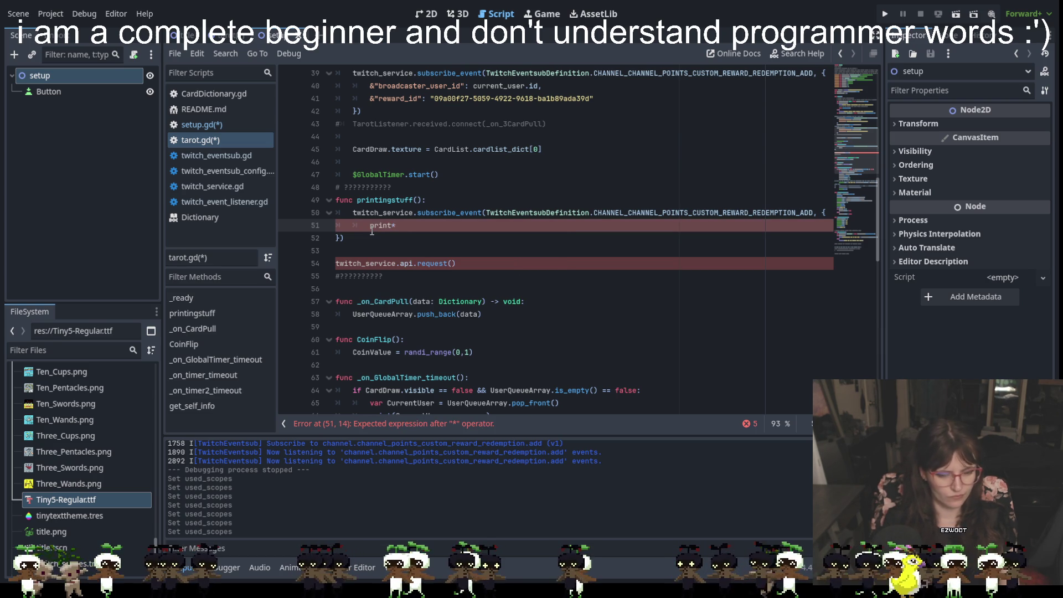
drag(401, 224, 336, 225)
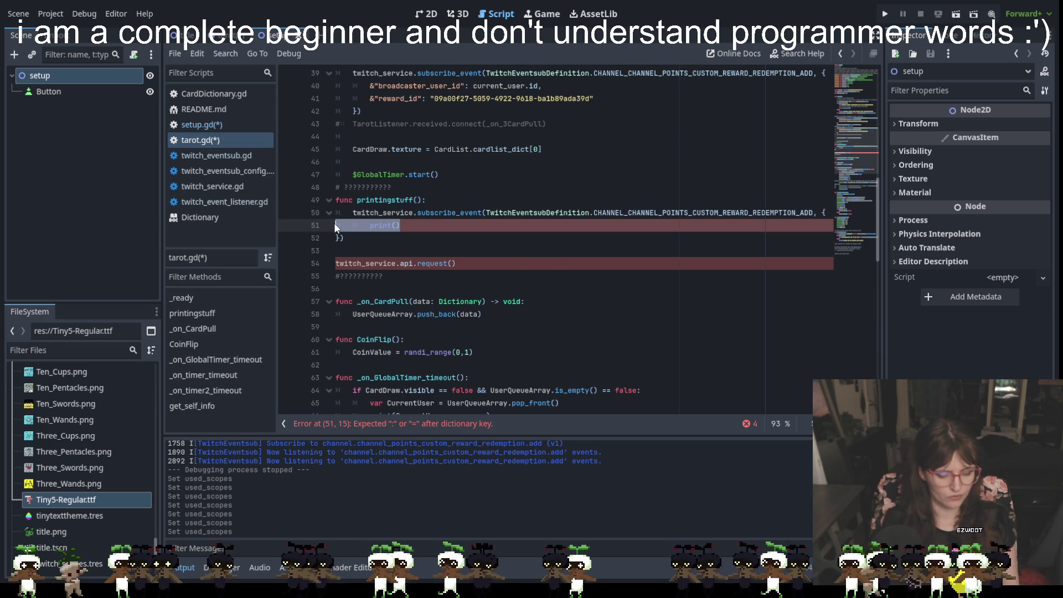
key(BackSpace)
mouse_move(353, 213)
mouse_down()
mouse_move(702, 201)
mouse_move(825, 215)
mouse_up()
key(BackSpace)
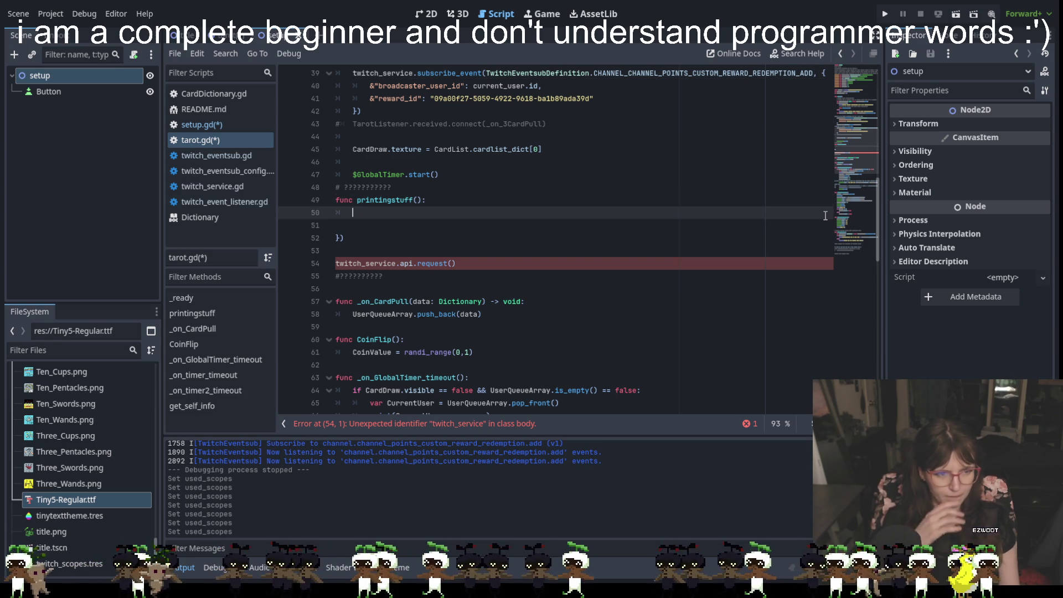
text(if)
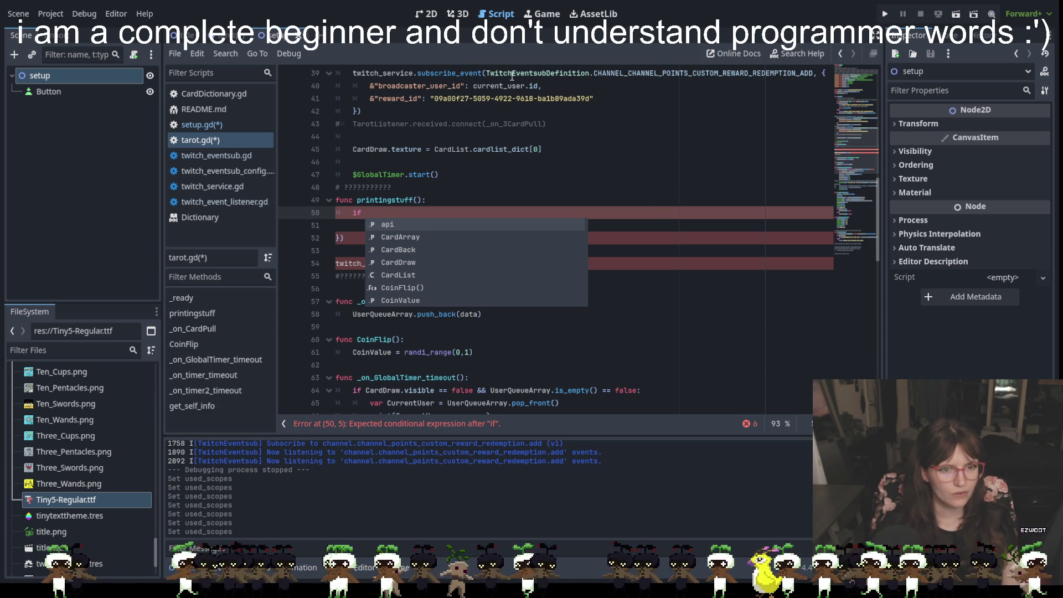
Step: Select the opening lines of the 1-card subscribe_event call to copy them
scroll(469, 144, up, 1)
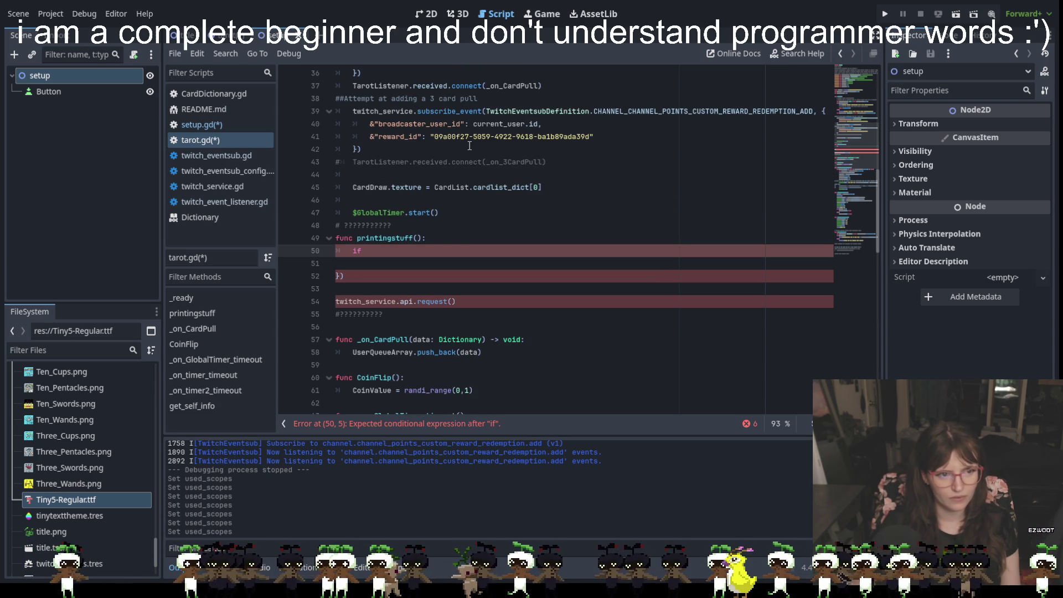
scroll(519, 165, up, 4)
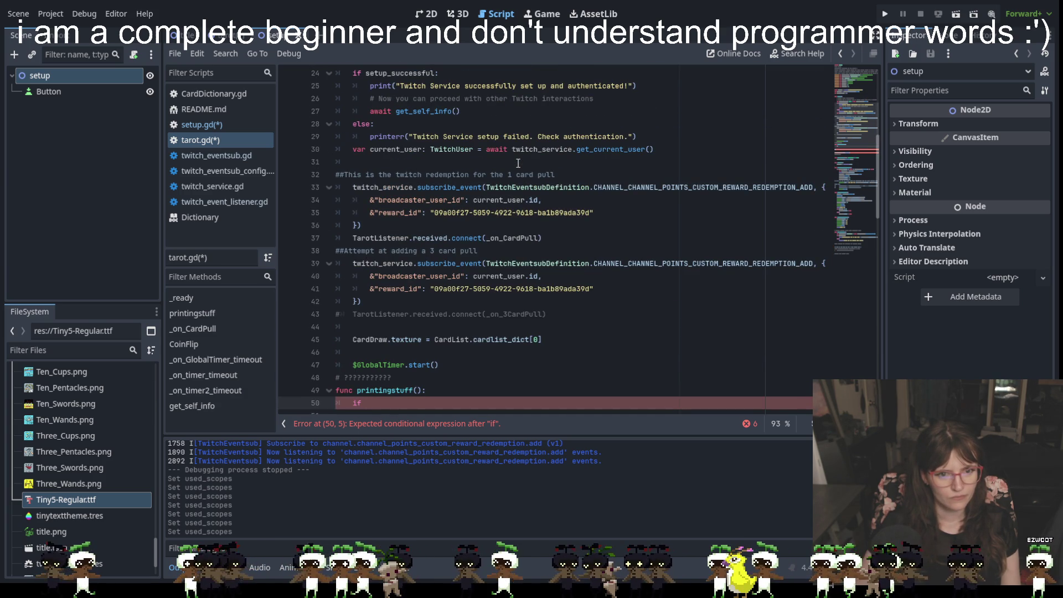
scroll(523, 182, down, 1)
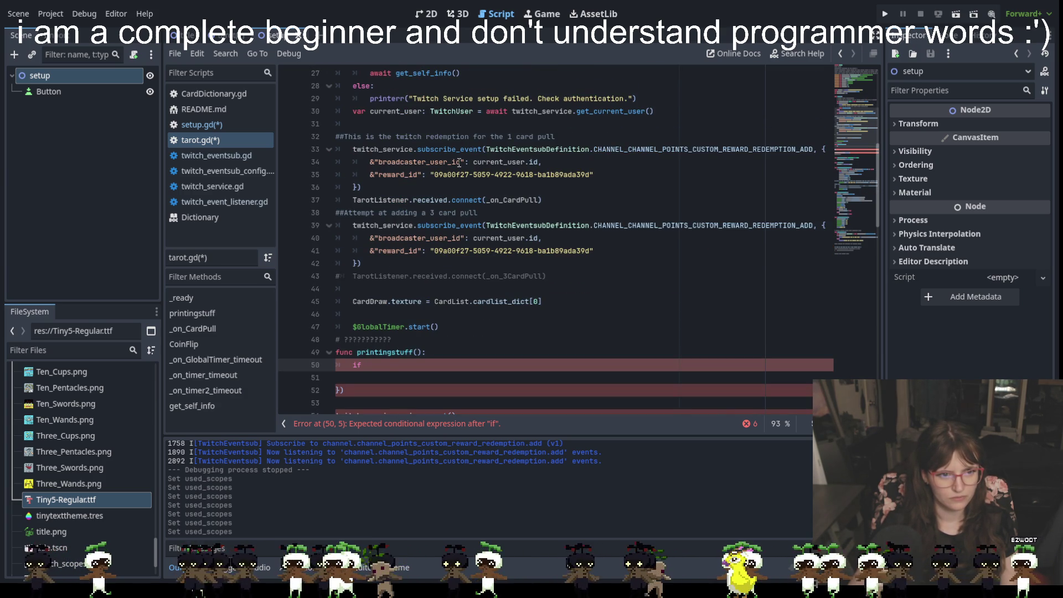
mouse_move(354, 148)
mouse_down()
mouse_move(658, 153)
mouse_move(410, 176)
mouse_move(550, 164)
mouse_move(539, 162)
mouse_up()
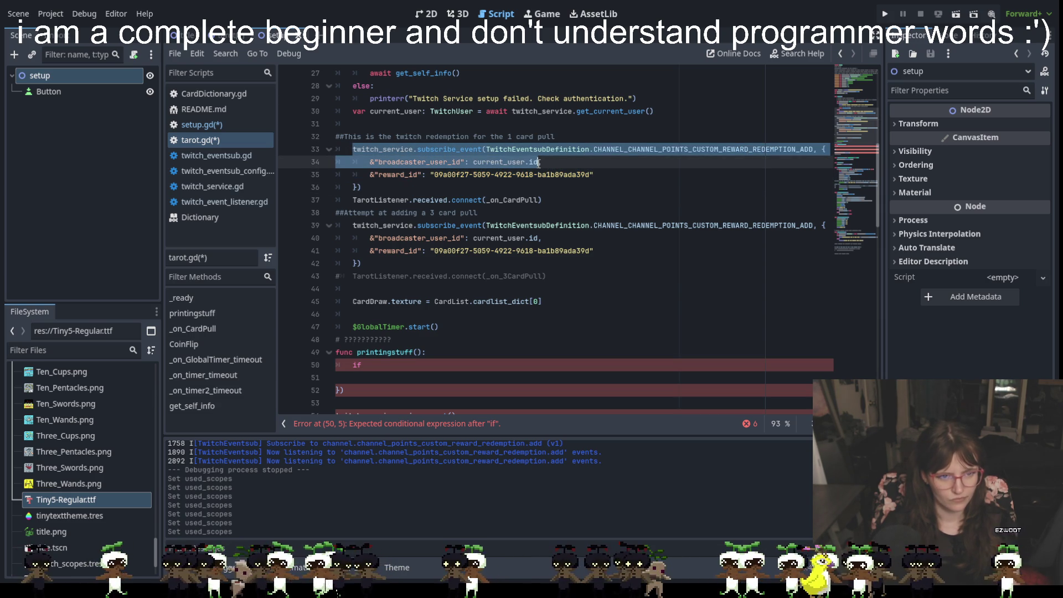
Step: Paste the copied subscribe_event call after if on line 50 and start a new line
click(549, 313)
scroll(399, 290, down, 3)
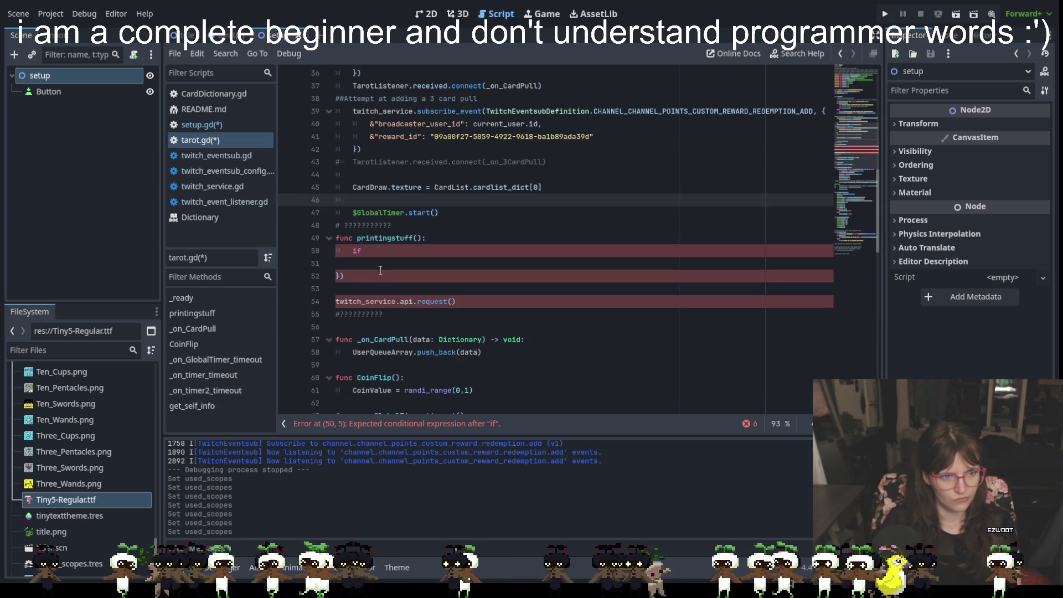
click(376, 254)
key(ctrl+v)
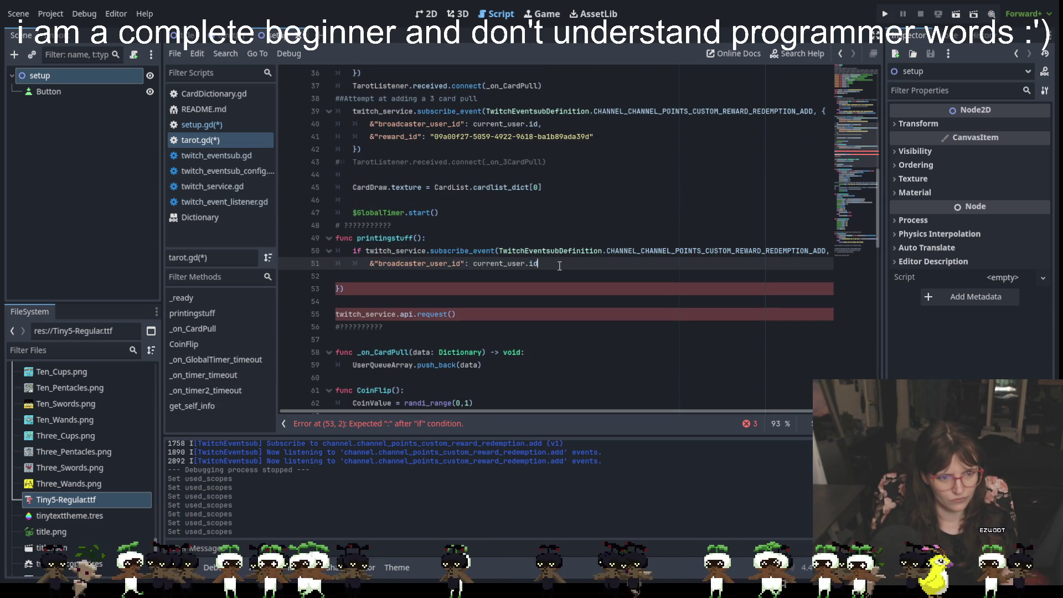
key(Return)
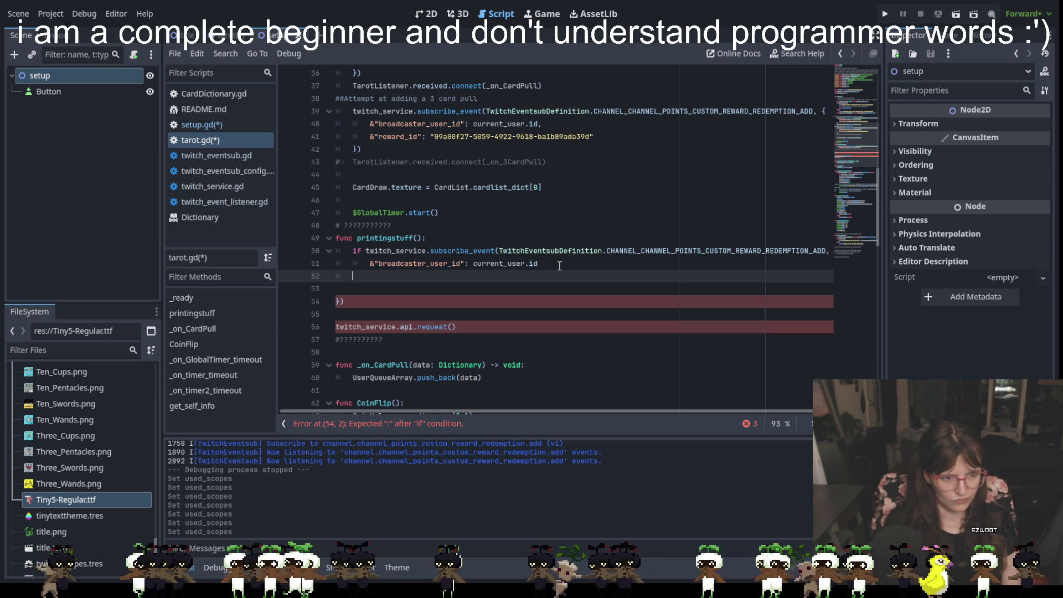
scroll(559, 266, up, 5)
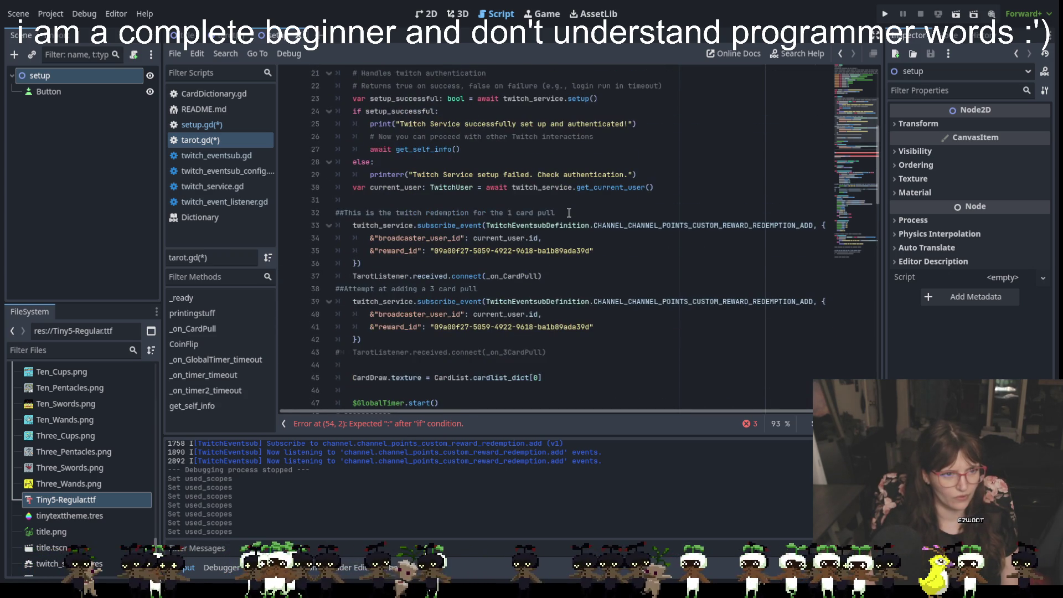
scroll(569, 212, down, 5)
text(else)
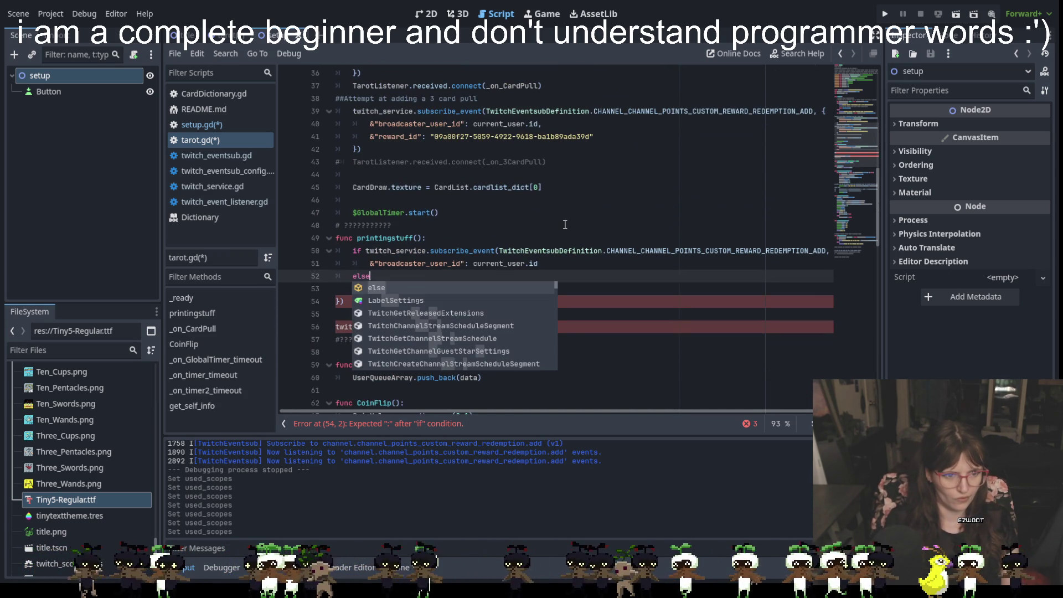
key(BackSpace)
key(BackSpace)
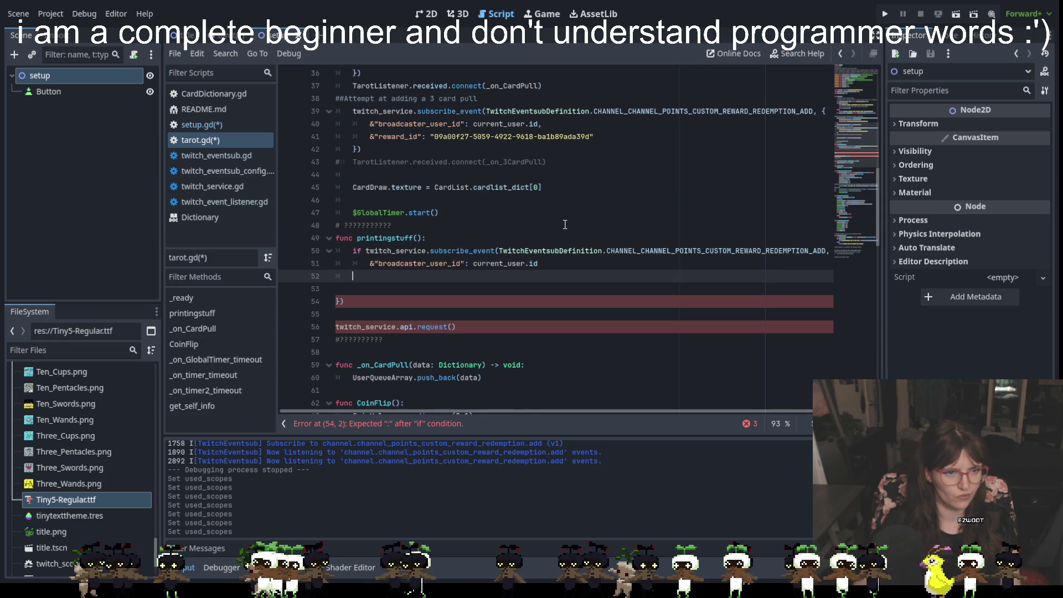
scroll(564, 224, up, 6)
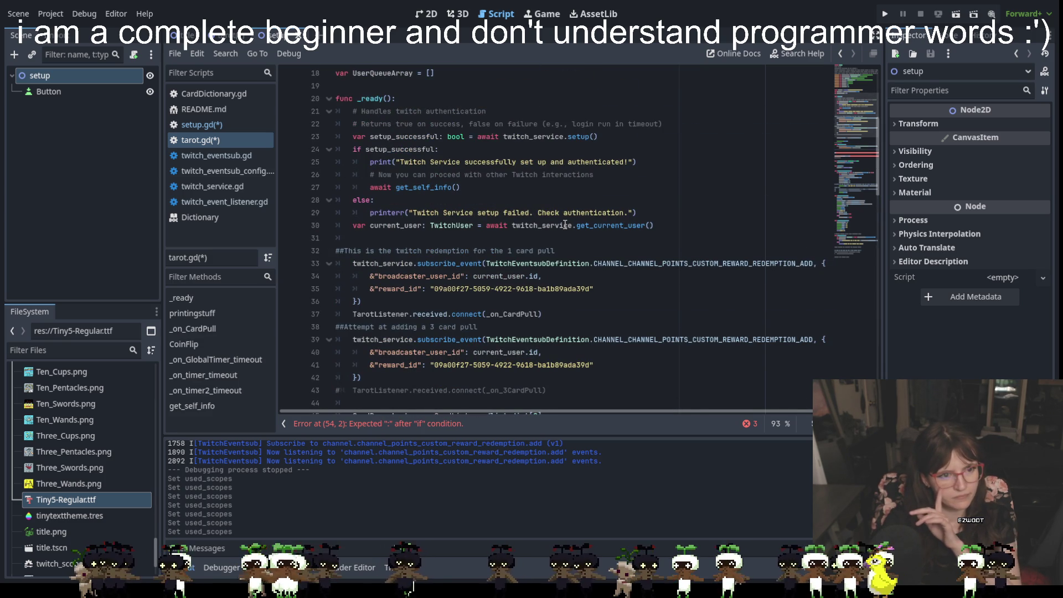
scroll(565, 225, up, 1)
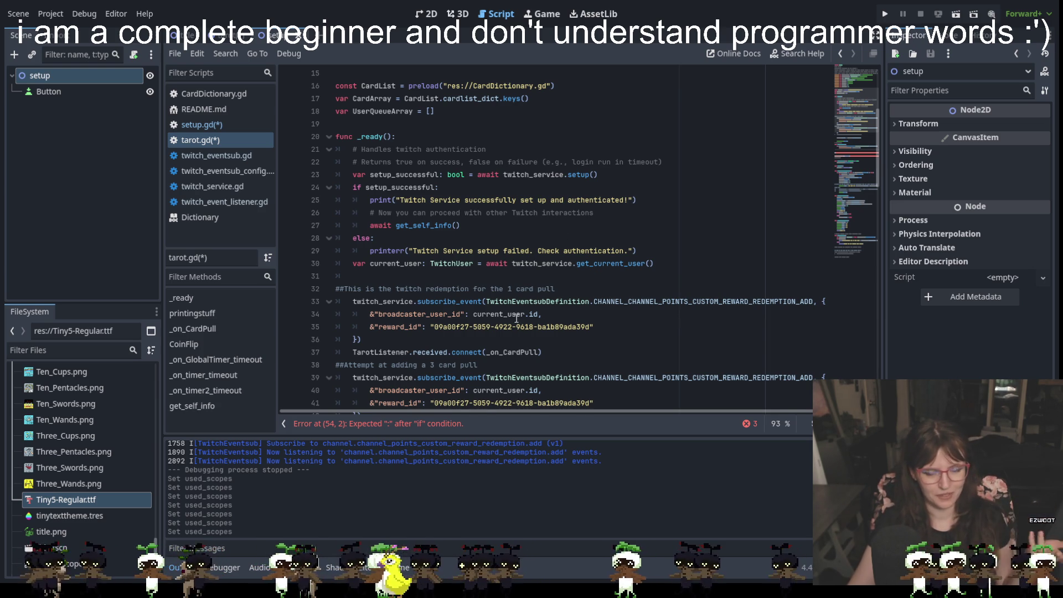
scroll(548, 303, down, 1)
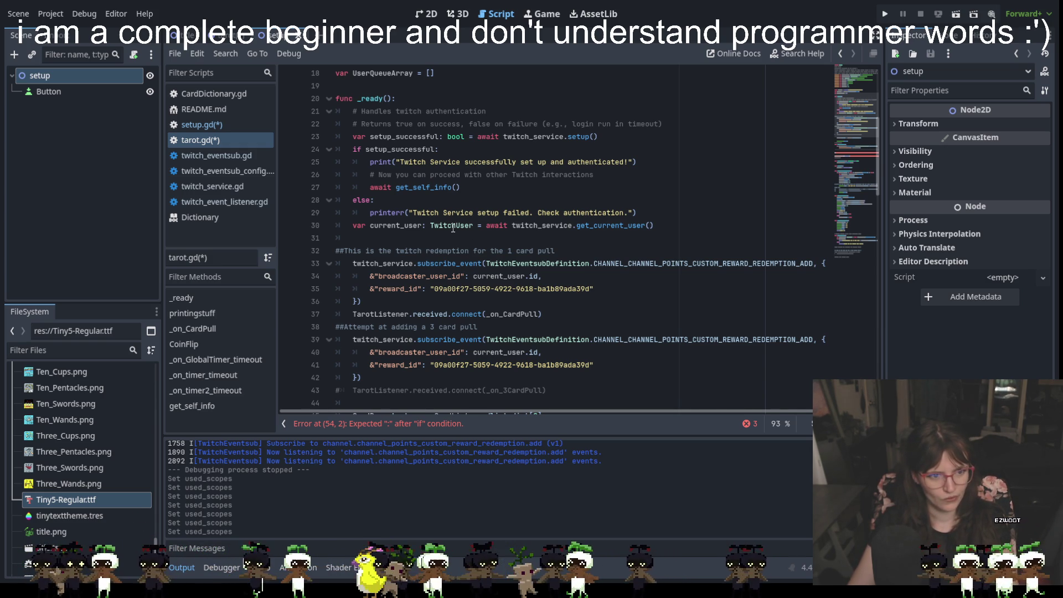
scroll(557, 271, down, 5)
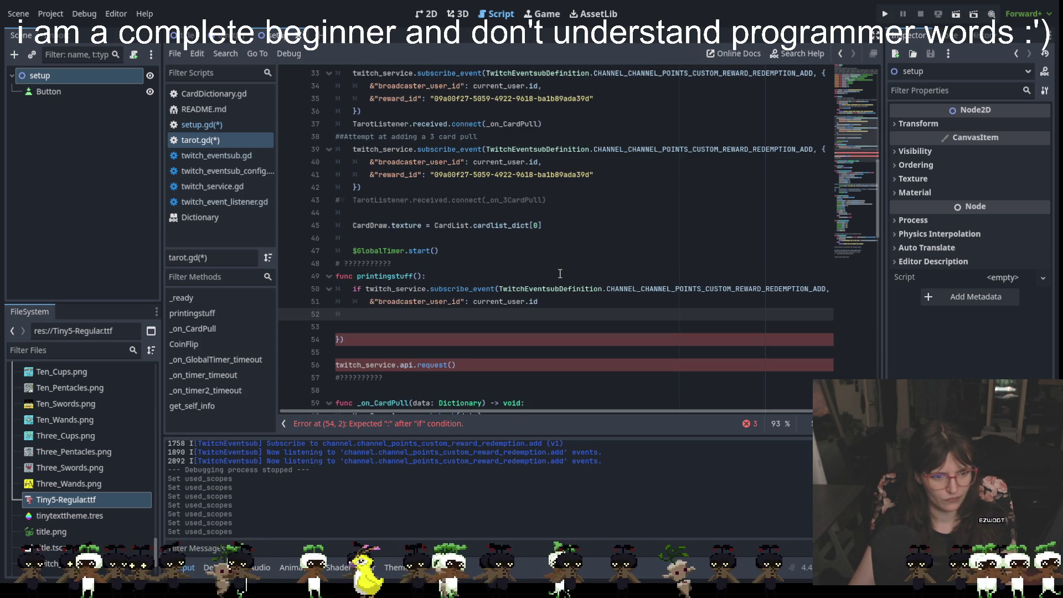
scroll(559, 273, up, 5)
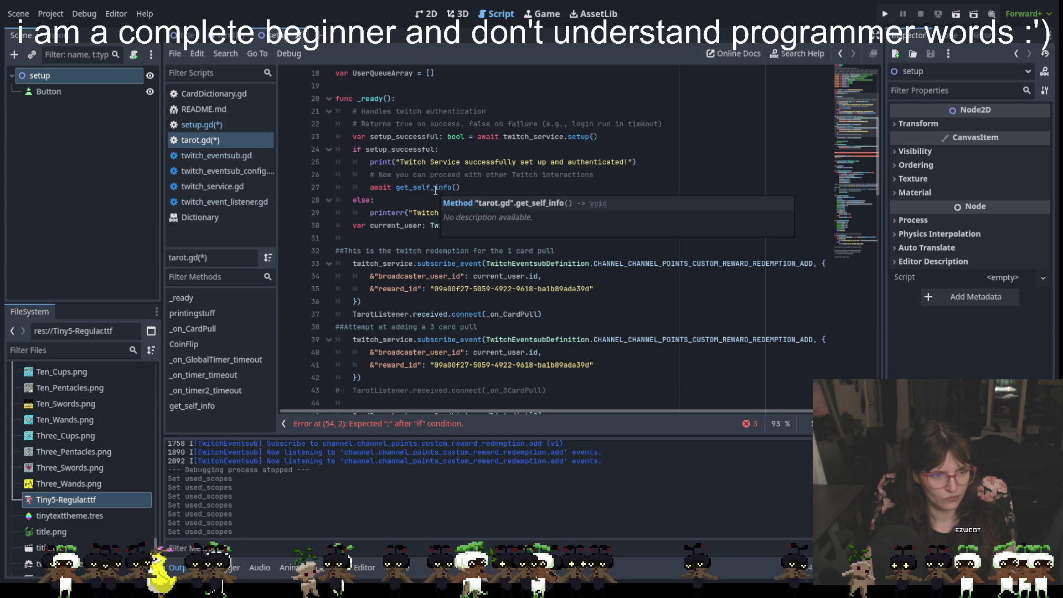
mouse_move(418, 153)
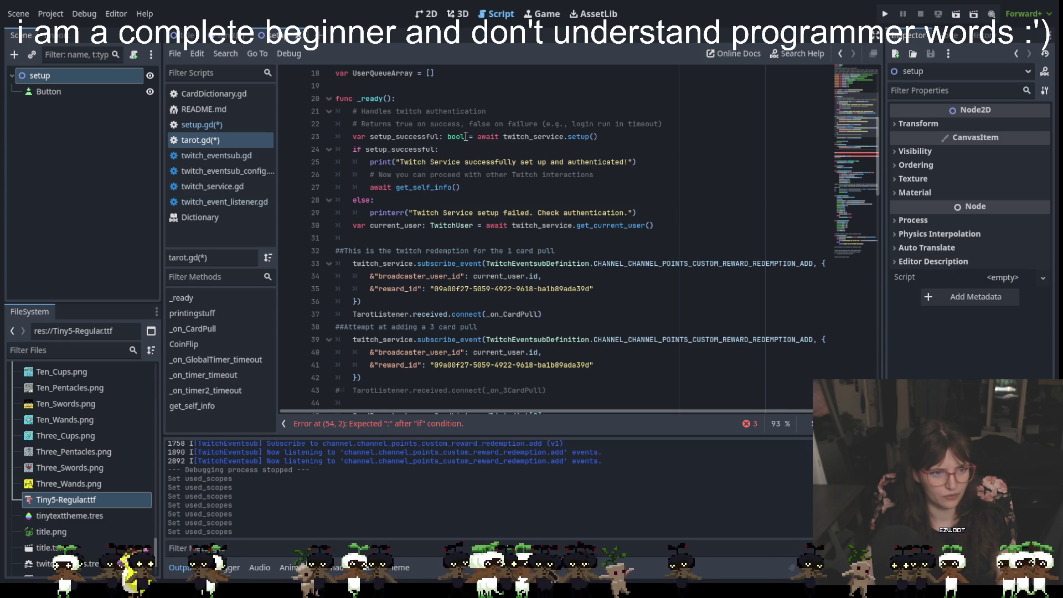
scroll(465, 136, down, 4)
click(448, 316)
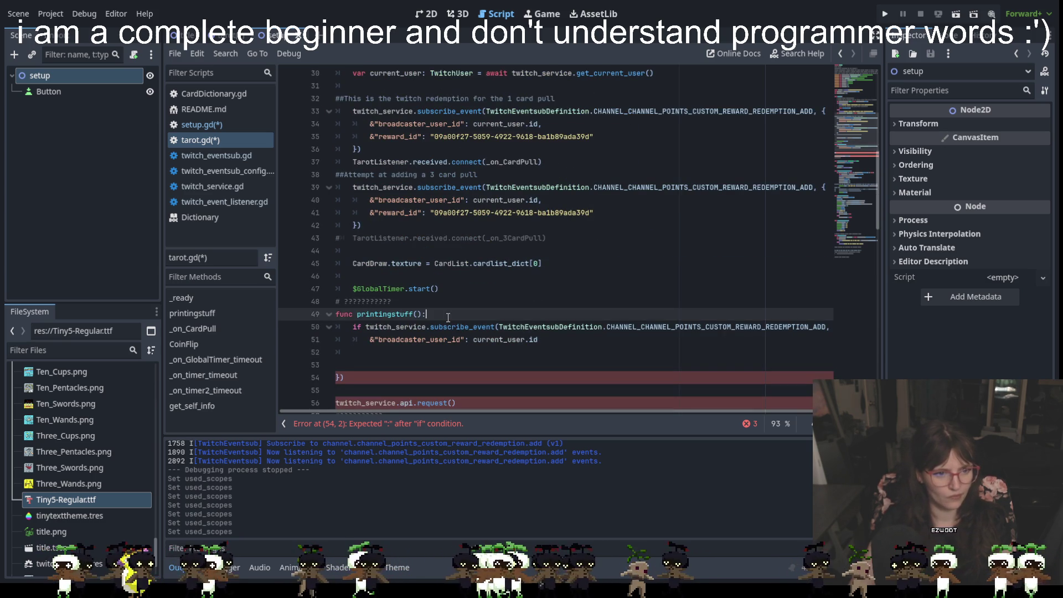
Step: Add a new first line 'var event_happen:' inside printingstuff
key(Return)
text(var)
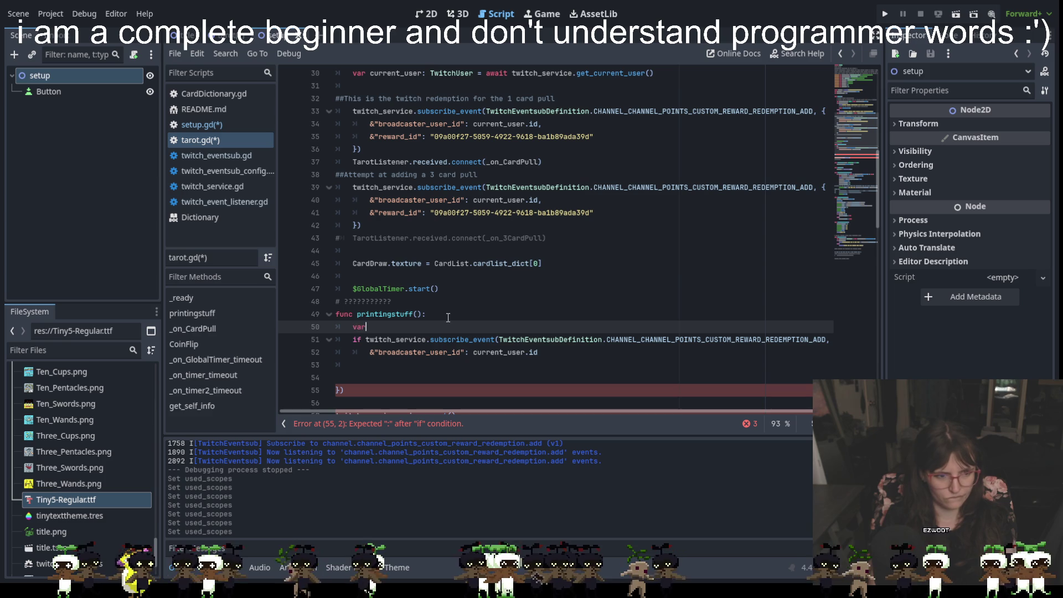
scroll(504, 230, up, 5)
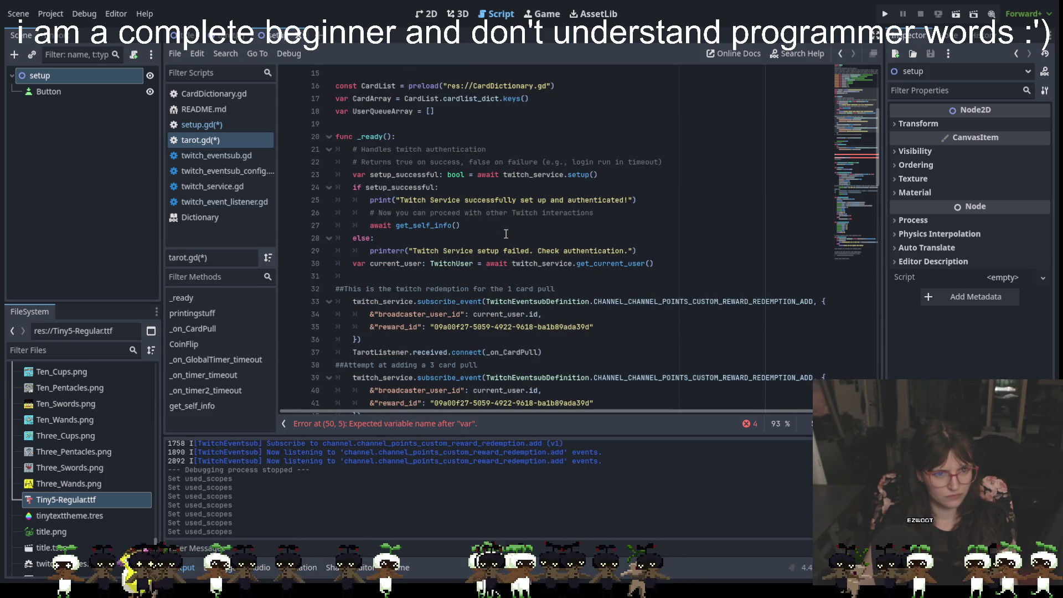
scroll(506, 233, down, 5)
text(eve)
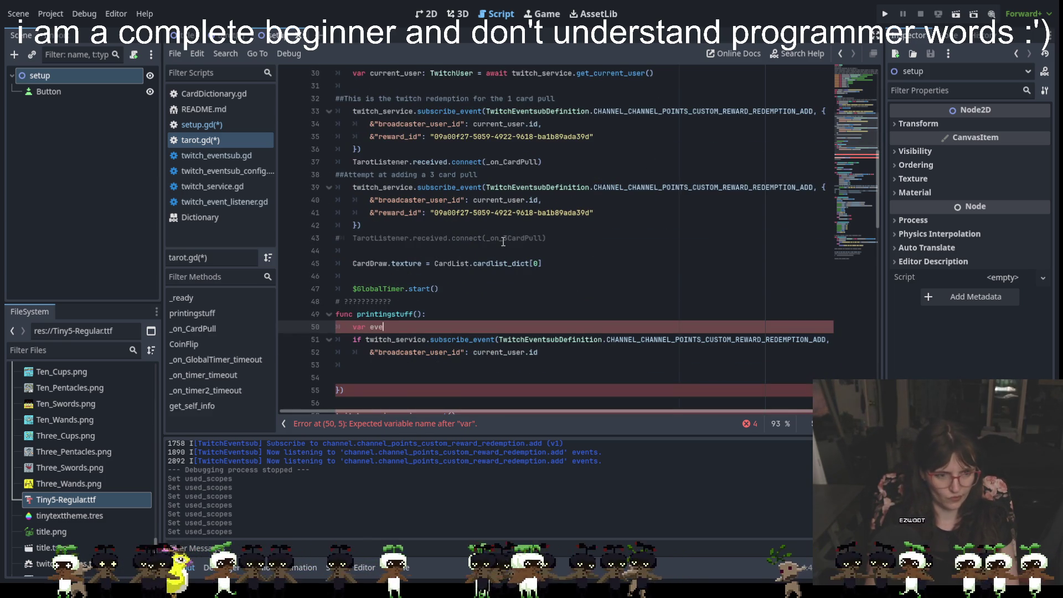
text(nt_happen)
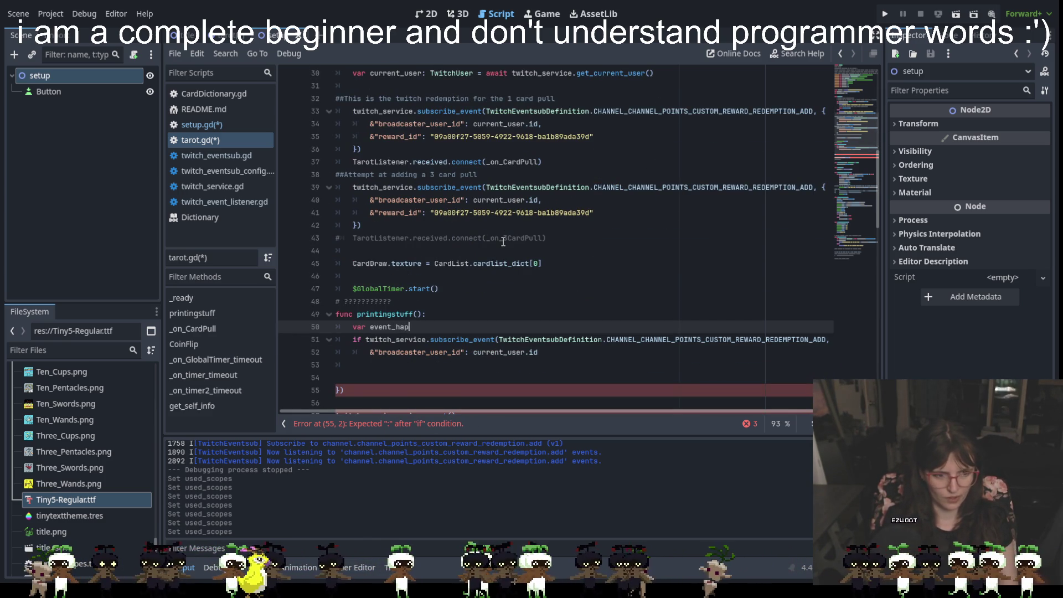
scroll(503, 242, up, 4)
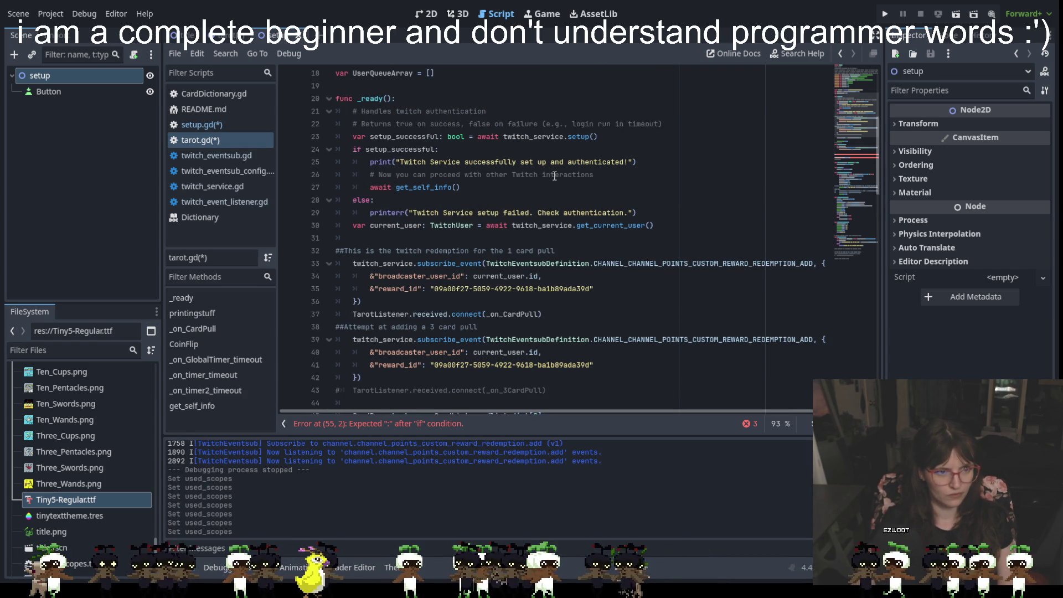
scroll(554, 176, down, 5)
text(var event_happen)
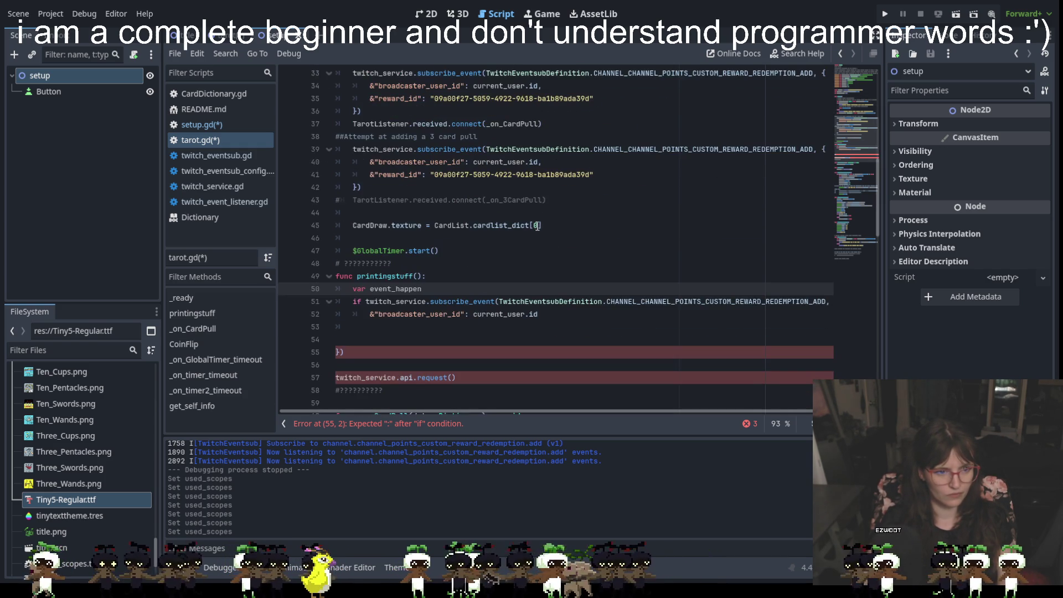
text(:)
scroll(537, 232, up, 4)
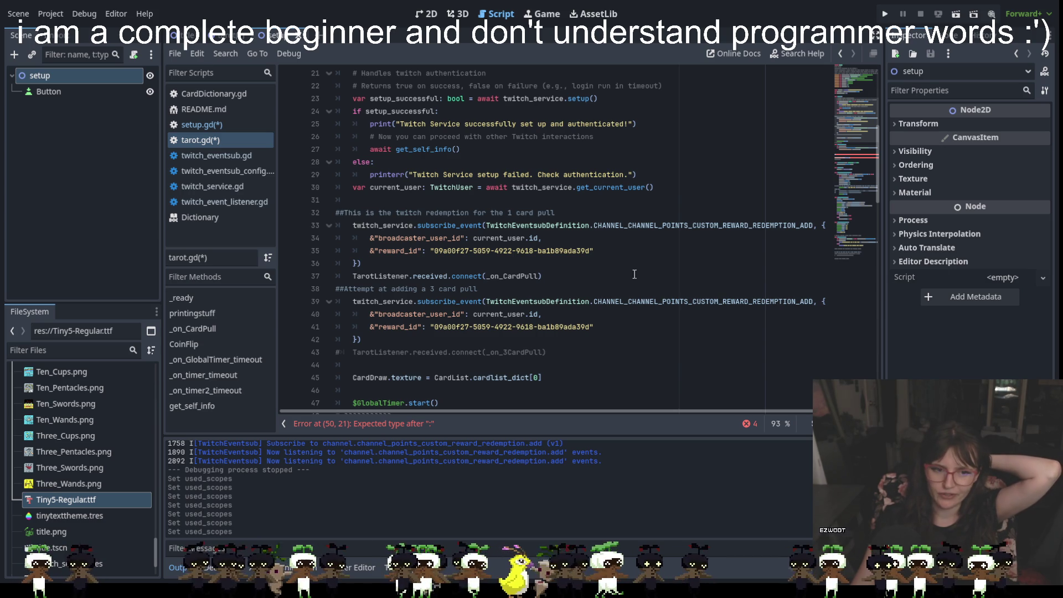
scroll(631, 286, down, 5)
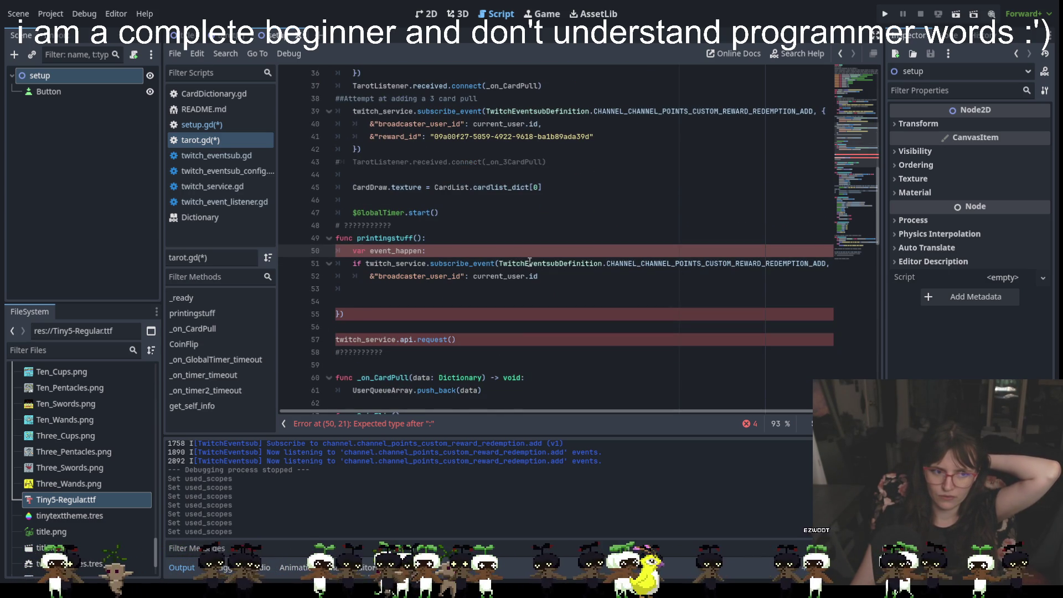
mouse_move(529, 262)
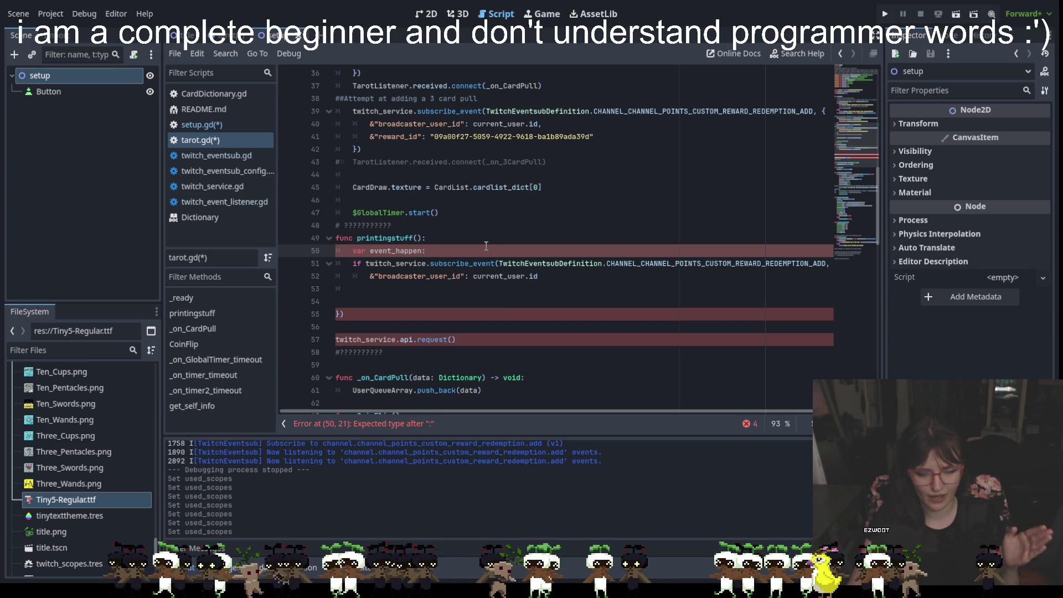
scroll(486, 246, up, 1)
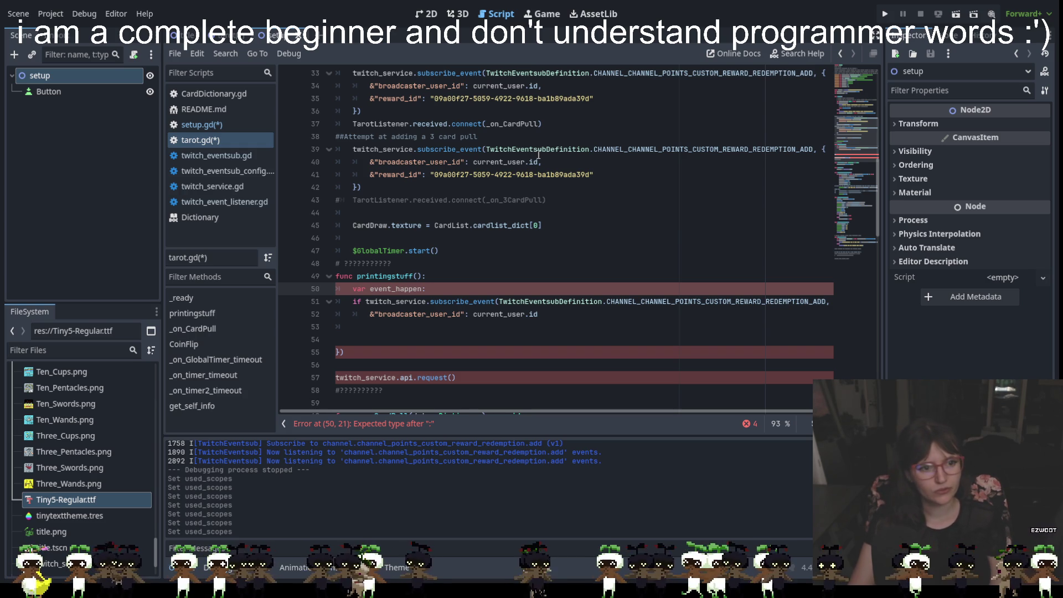
mouse_move(538, 156)
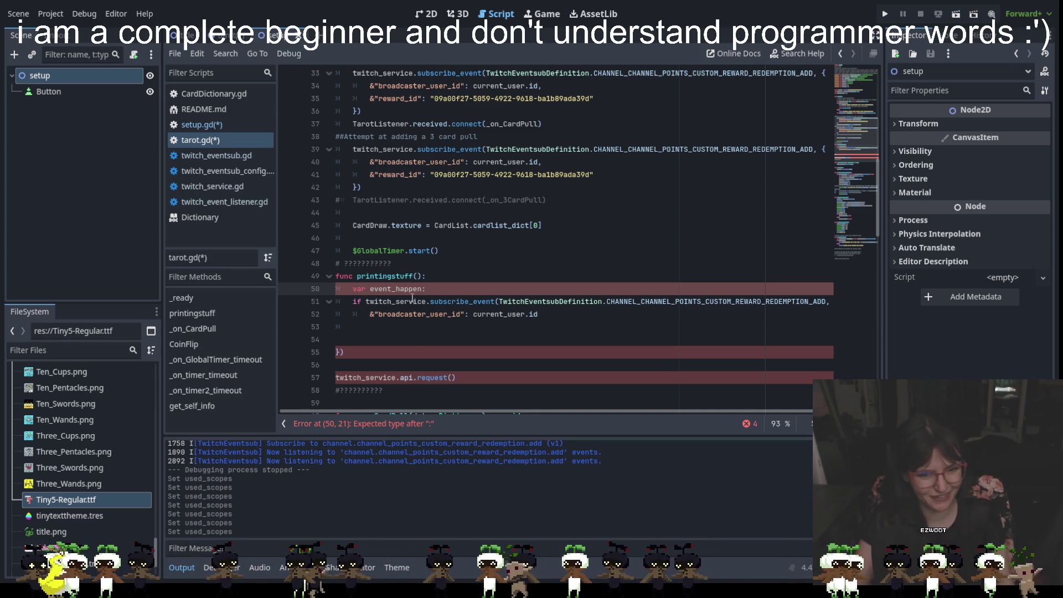
click(485, 264)
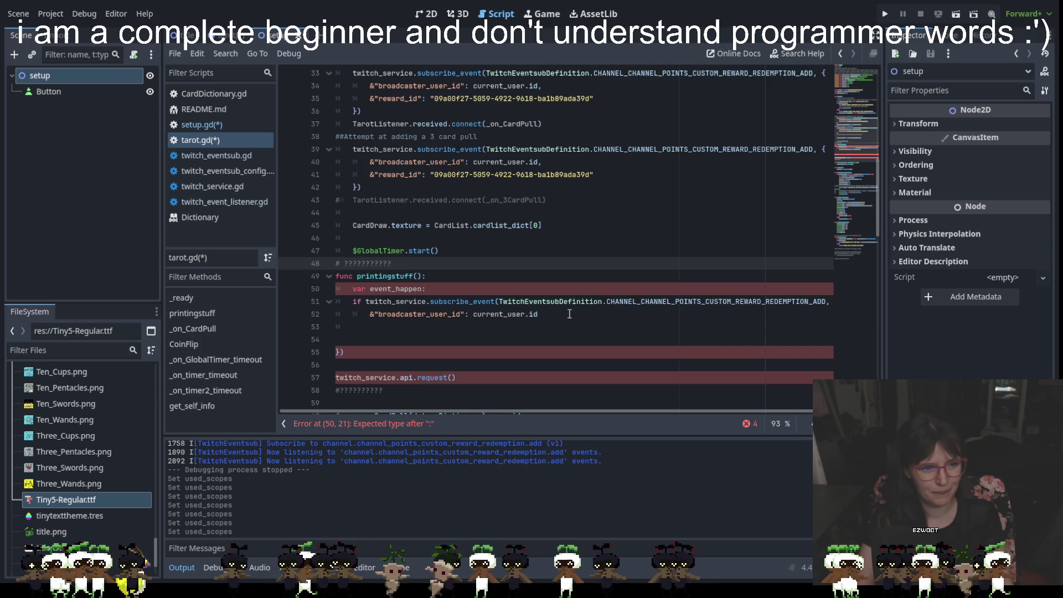
click(451, 288)
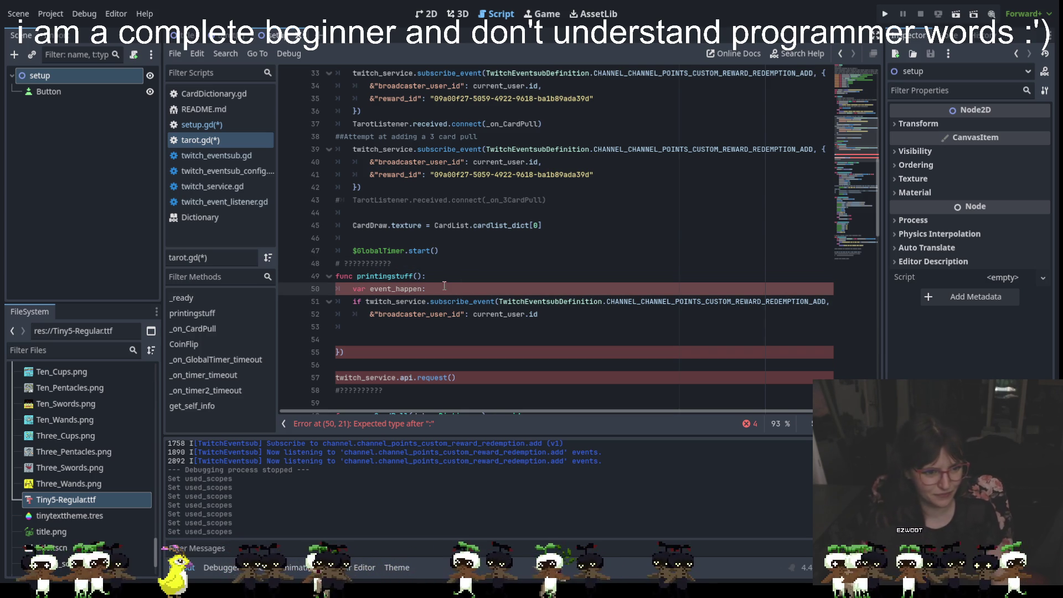
scroll(448, 238, up, 5)
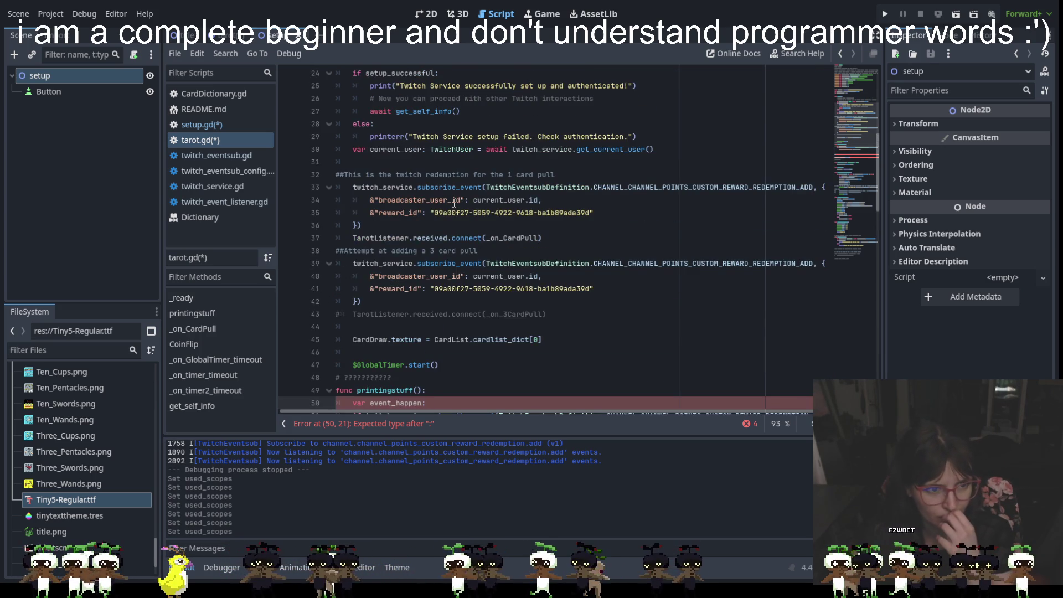
scroll(454, 205, up, 3)
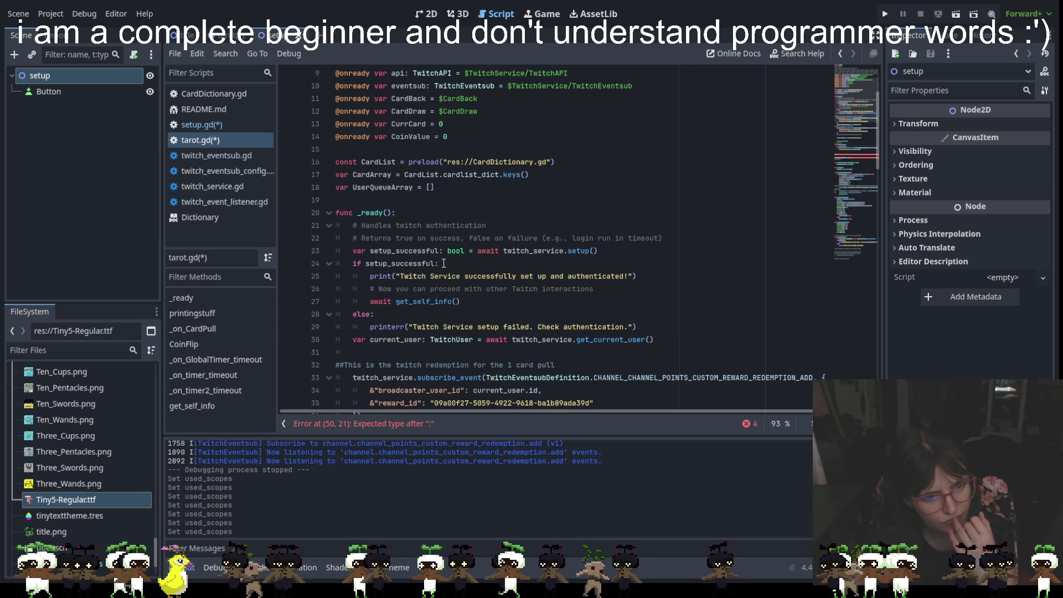
scroll(445, 269, up, 2)
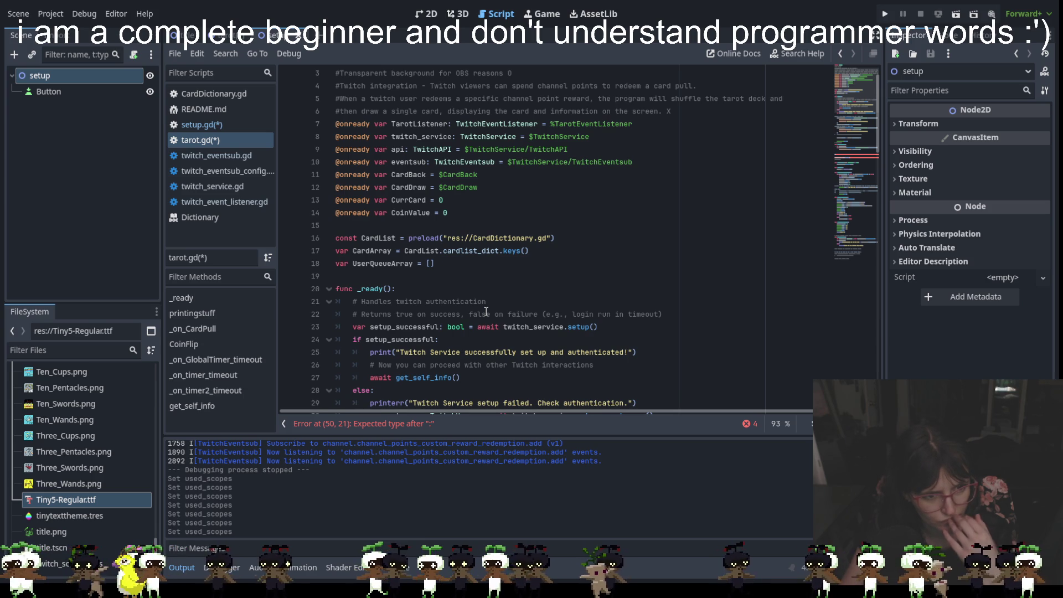
scroll(485, 311, down, 5)
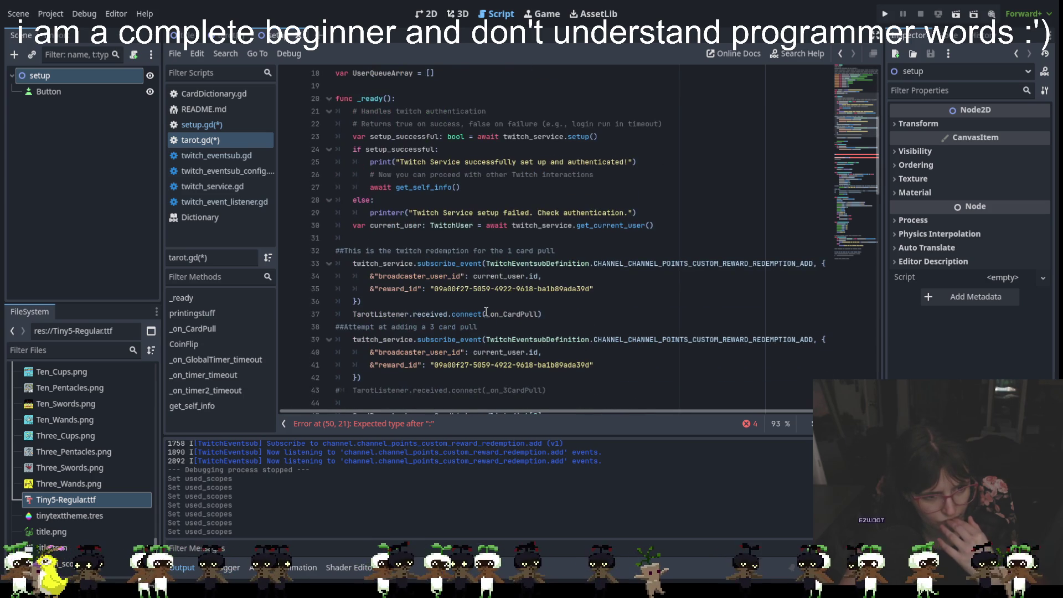
scroll(485, 311, down, 1)
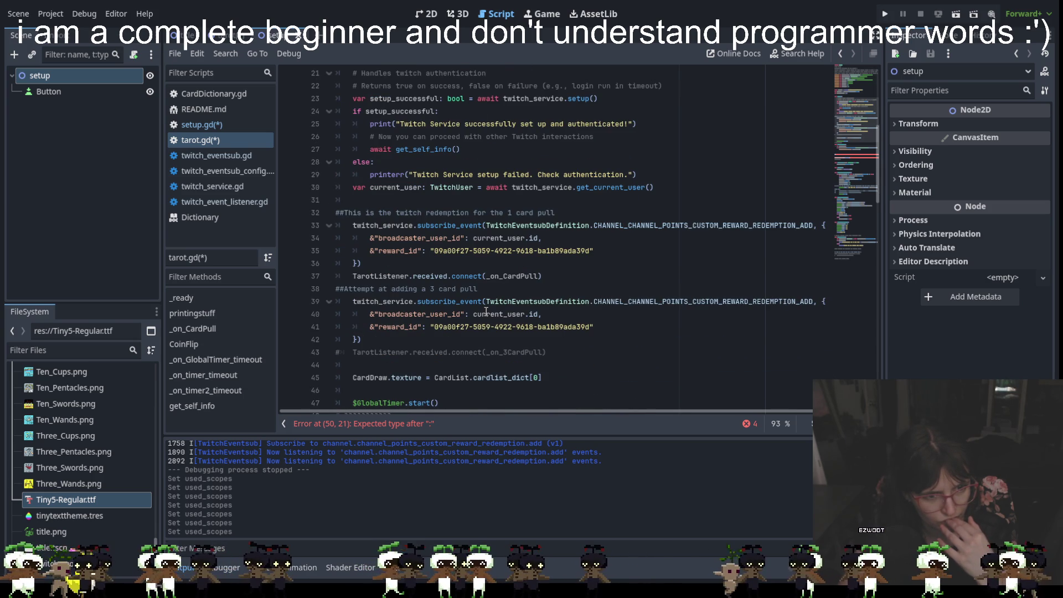
scroll(486, 312, down, 1)
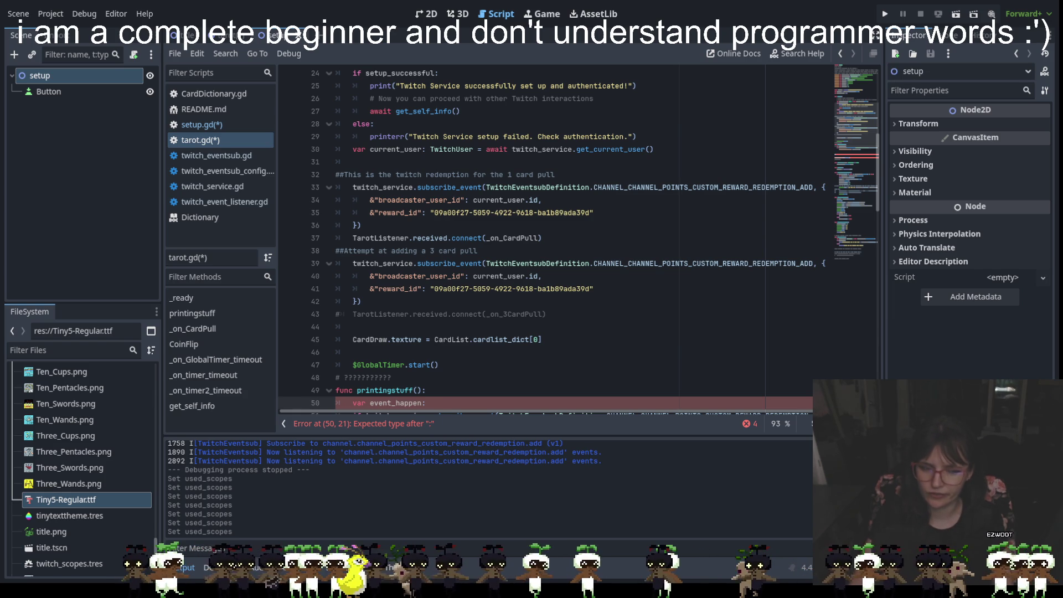
click(579, 297)
click(562, 322)
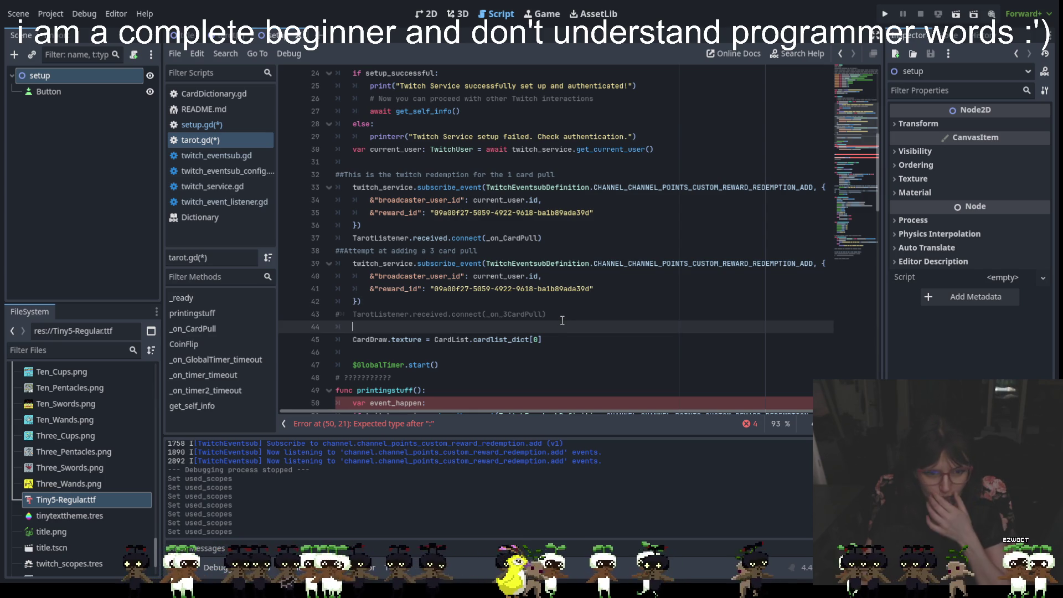
scroll(575, 300, down, 2)
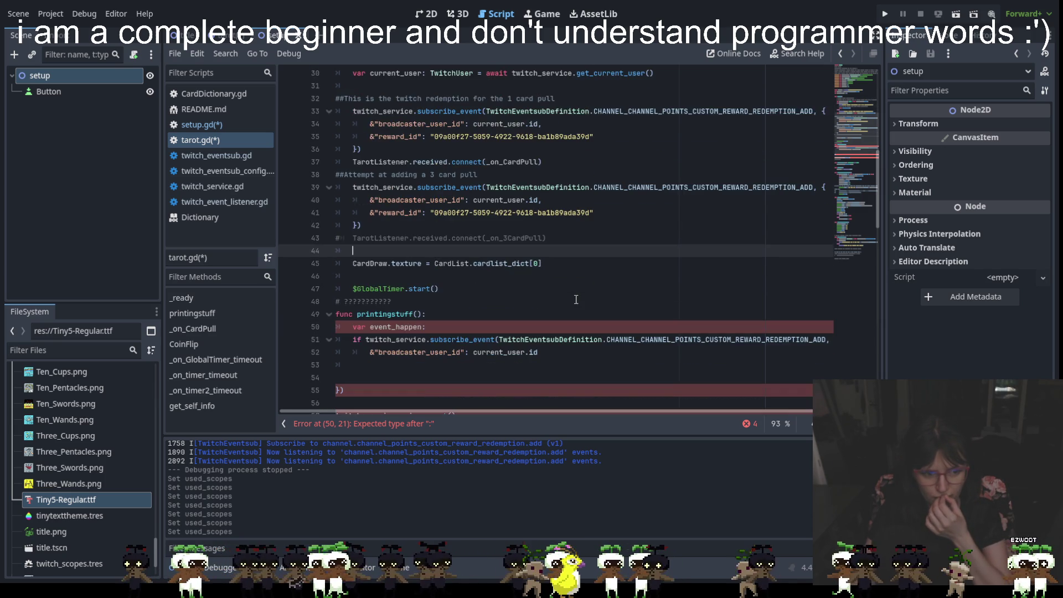
scroll(576, 299, down, 2)
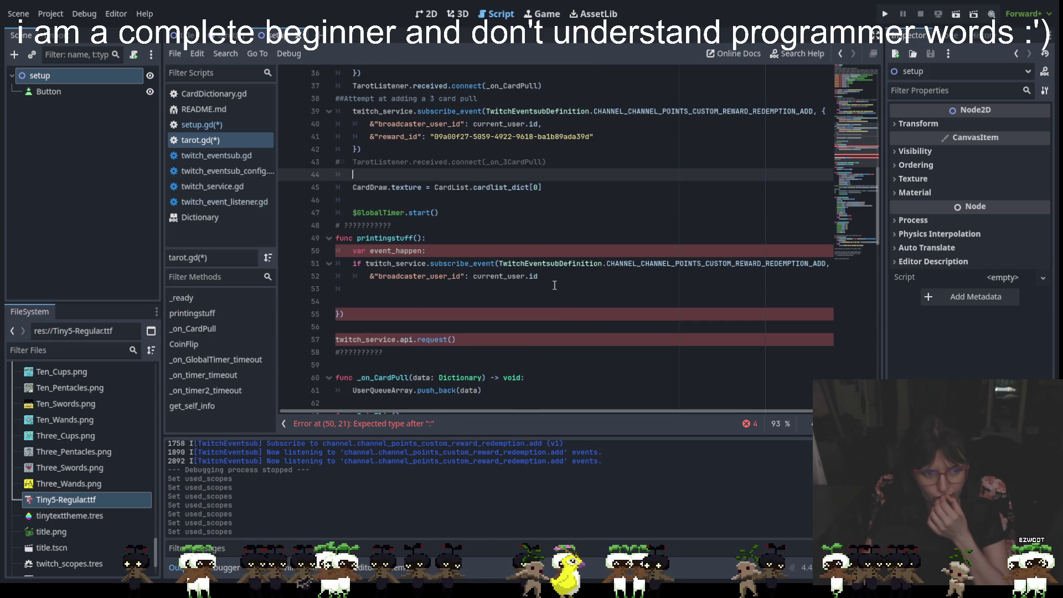
mouse_move(554, 285)
mouse_down()
mouse_move(387, 255)
mouse_move(338, 224)
mouse_move(320, 239)
mouse_up()
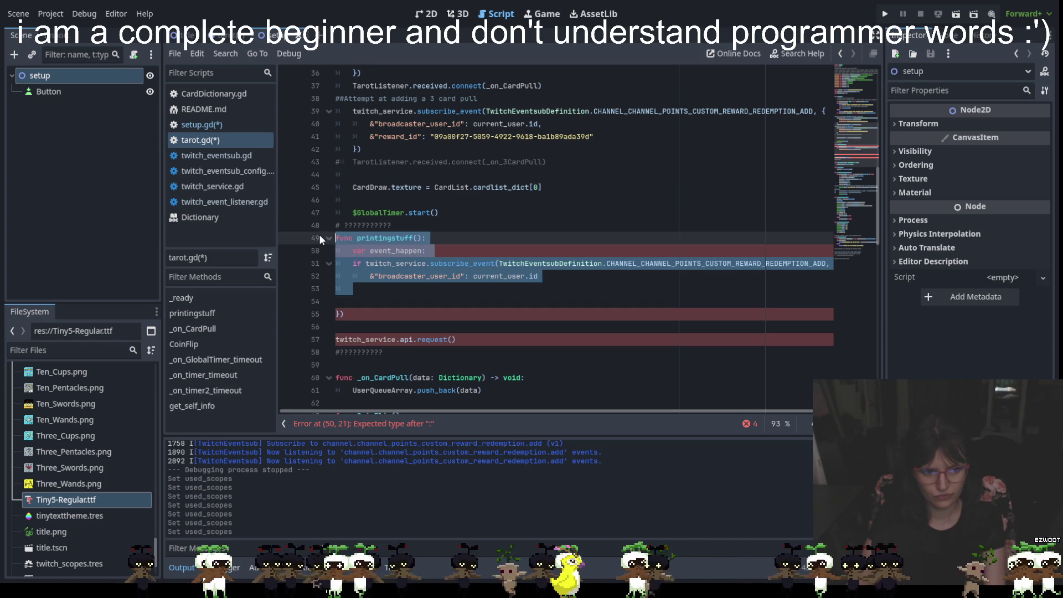
key(Right)
scroll(569, 215, up, 2)
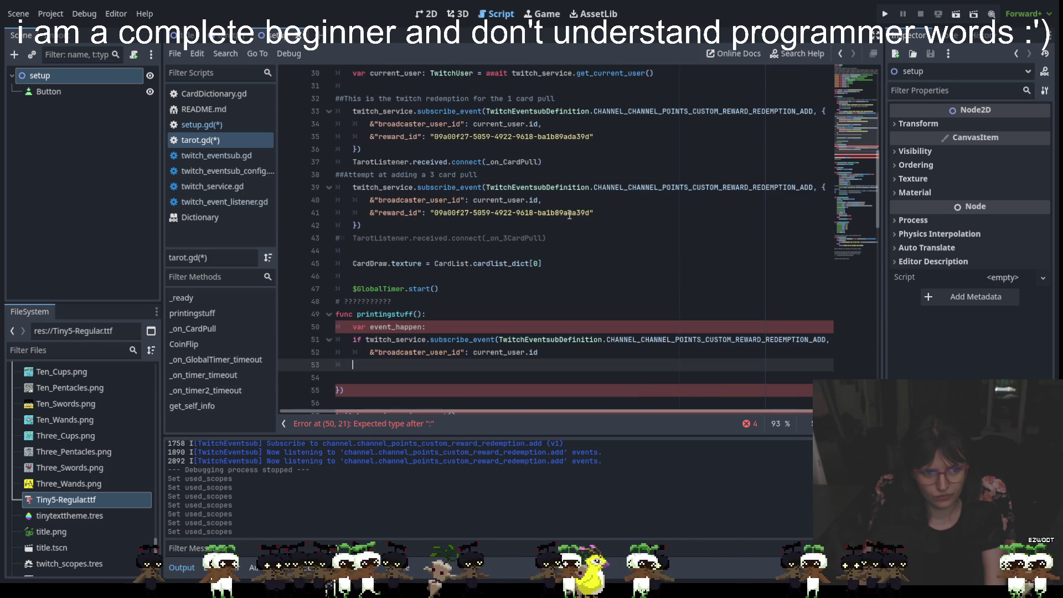
drag(591, 214, 432, 215)
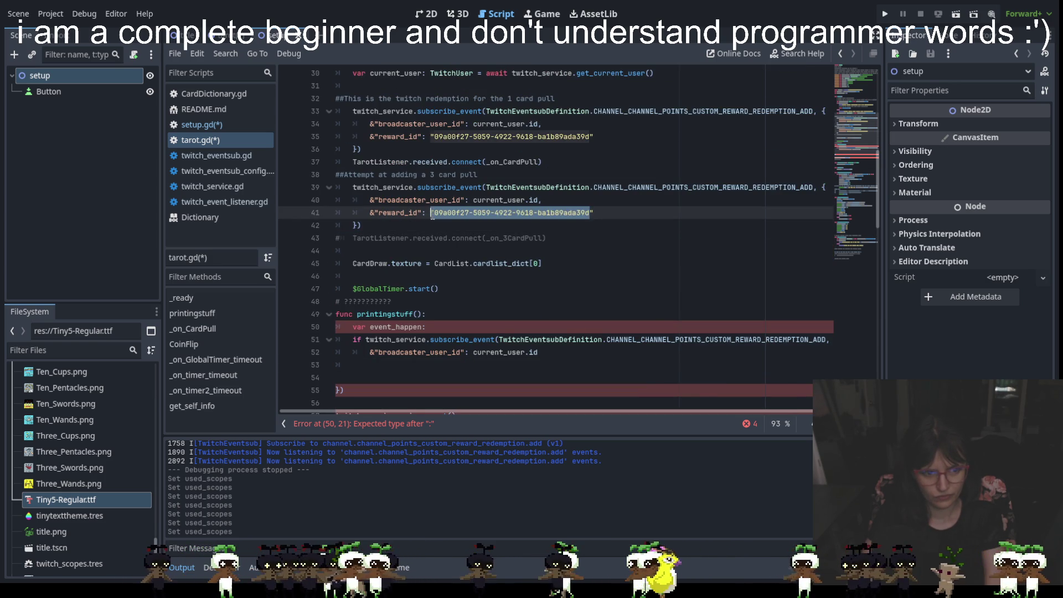
key(BackSpace)
key(BackSpace)
key(BackSpace)
key(BackSpace)
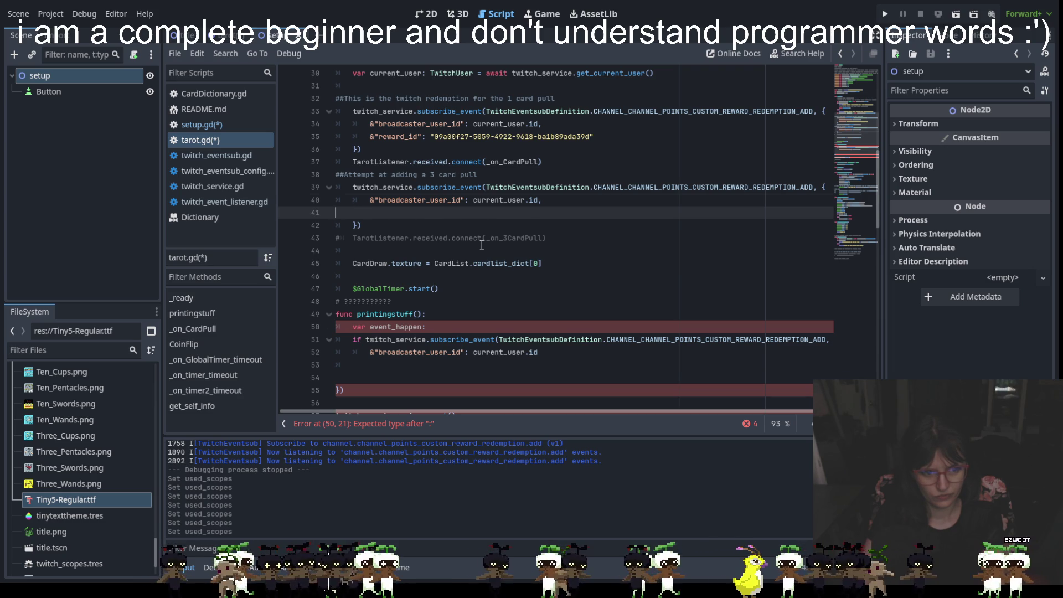
key(BackSpace)
click(551, 226)
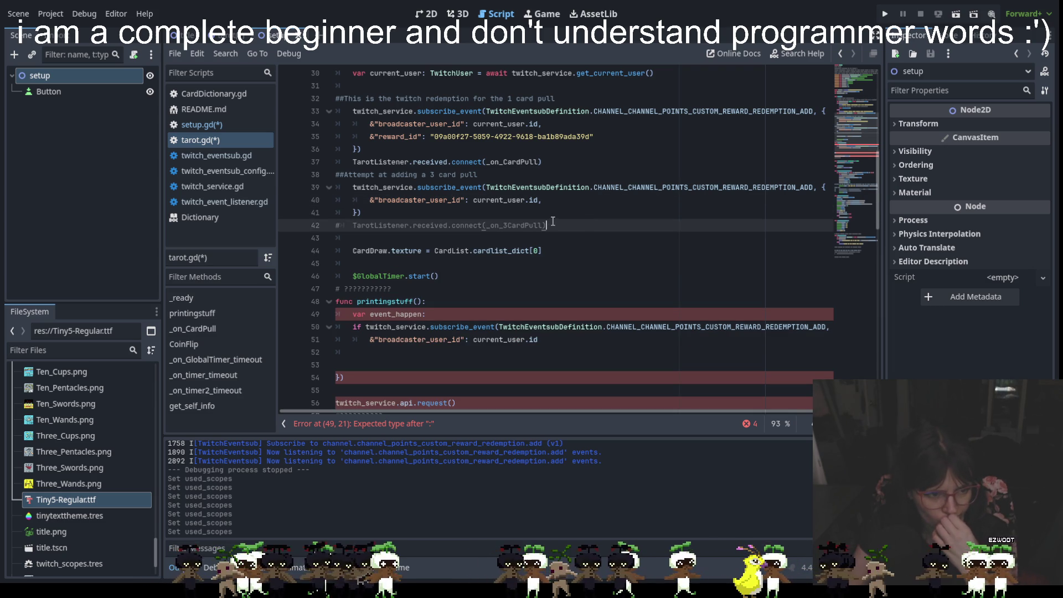
scroll(448, 194, up, 2)
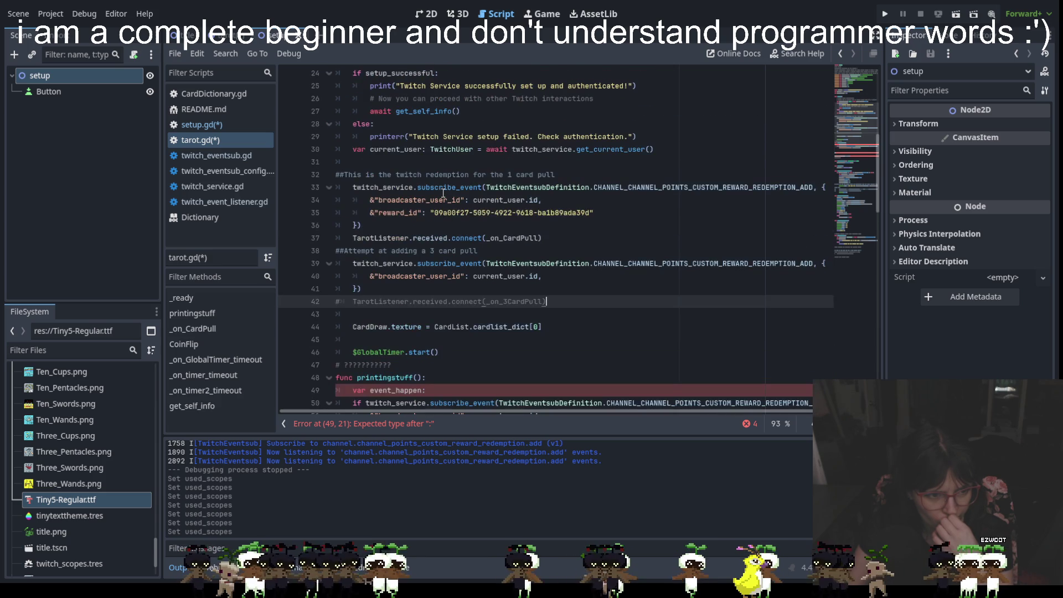
scroll(443, 193, up, 2)
scroll(437, 197, down, 2)
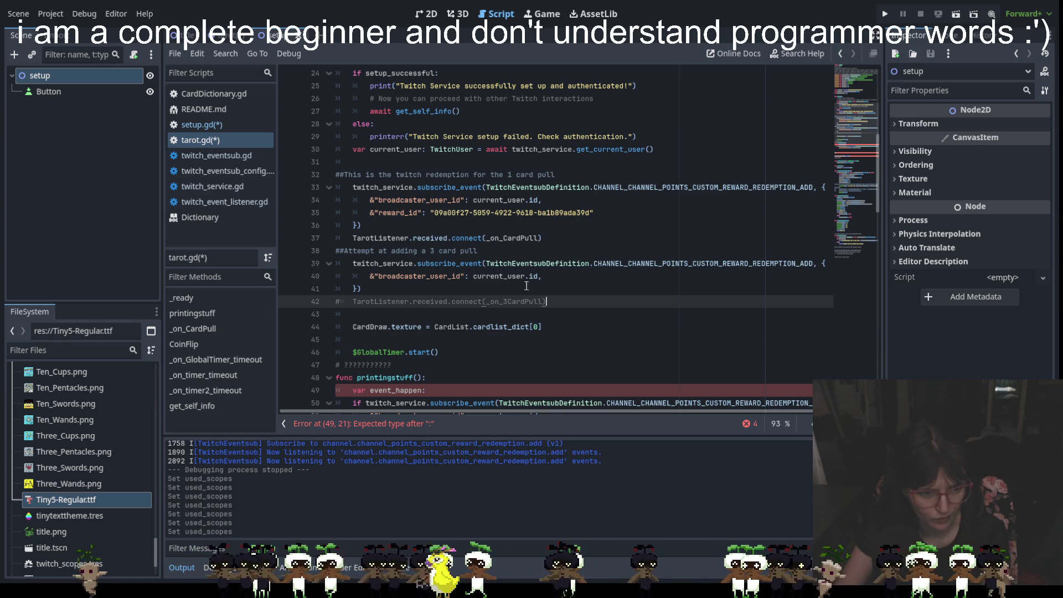
click(341, 301)
key(BackSpace)
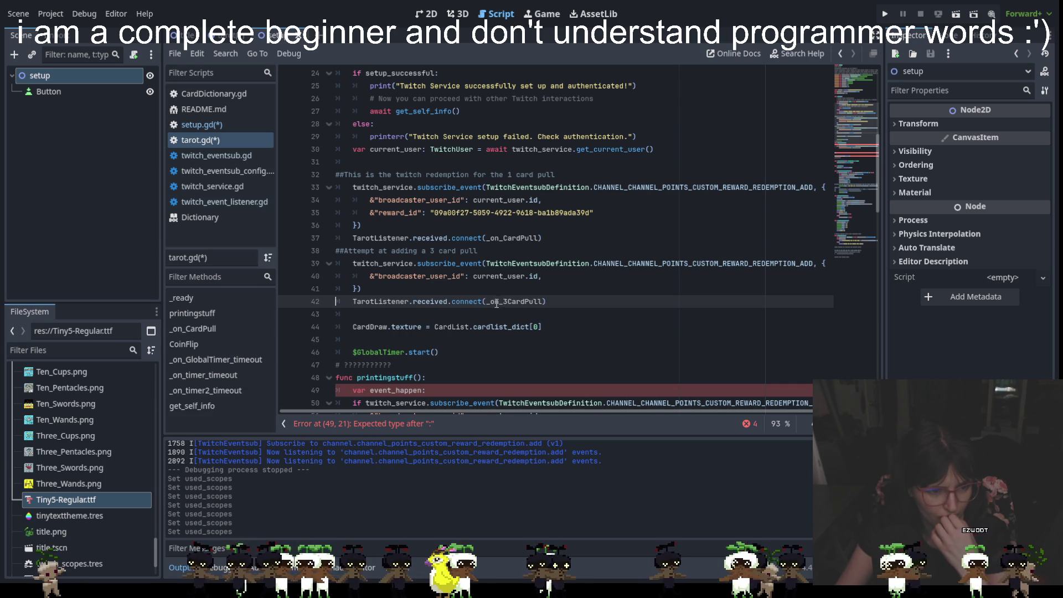
Step: Point the line 42 connection at _printnumber instead of _on_3CardPull
drag(490, 302, 544, 301)
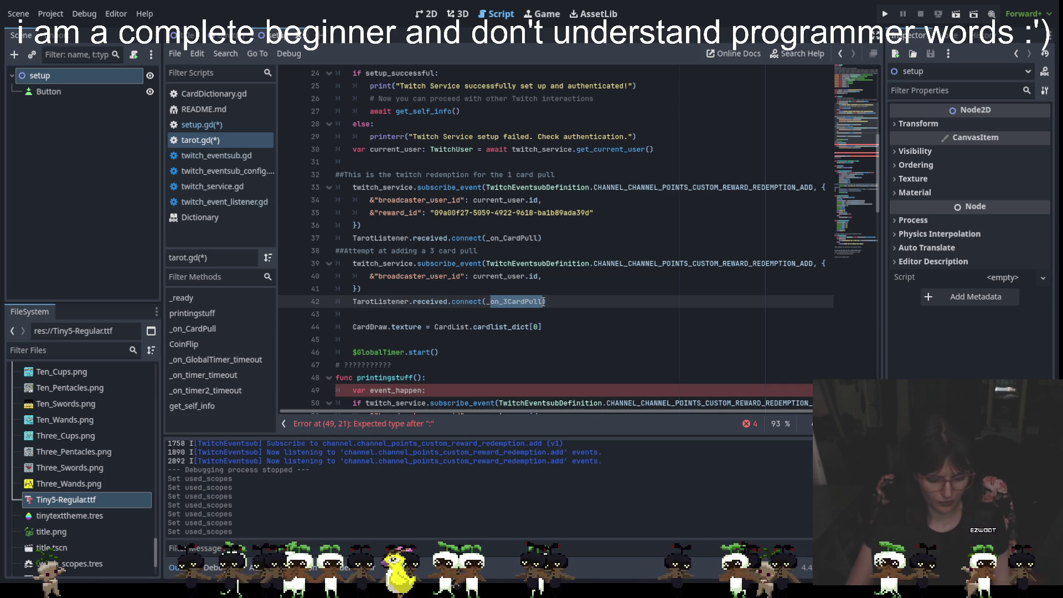
text(_print)
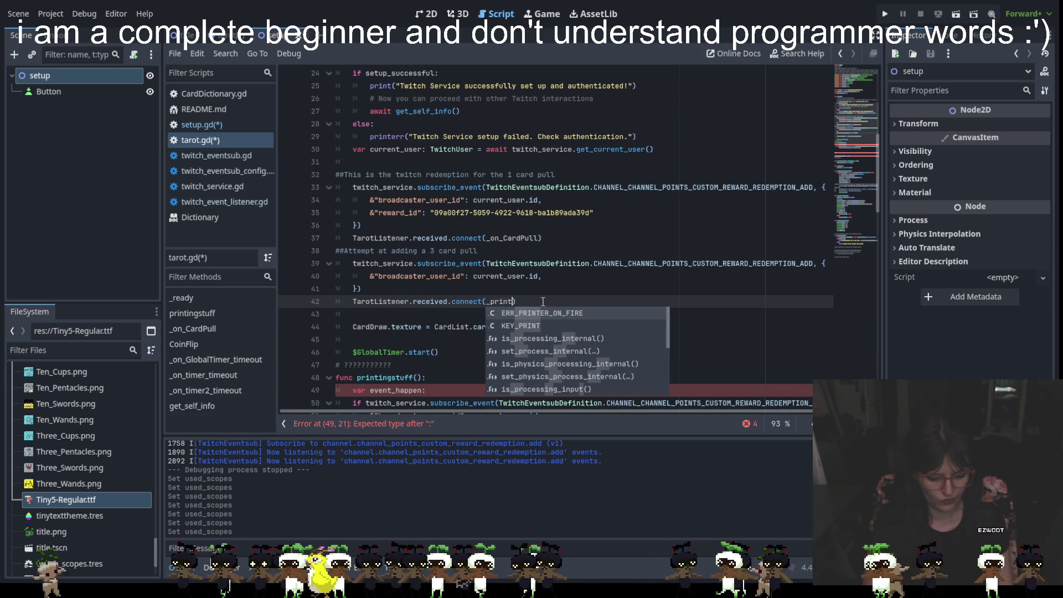
text(number)
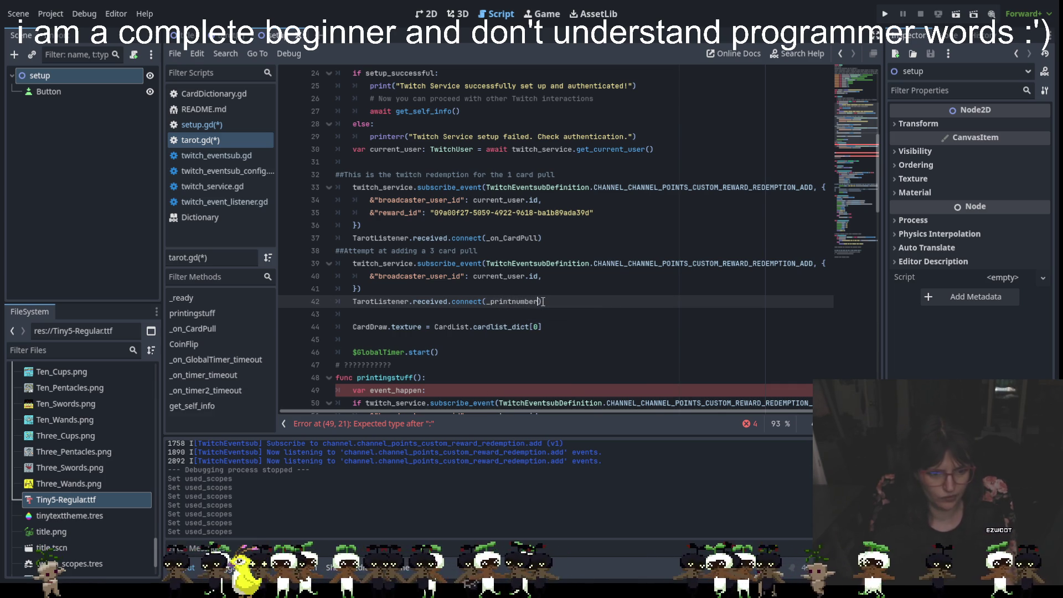
click(548, 326)
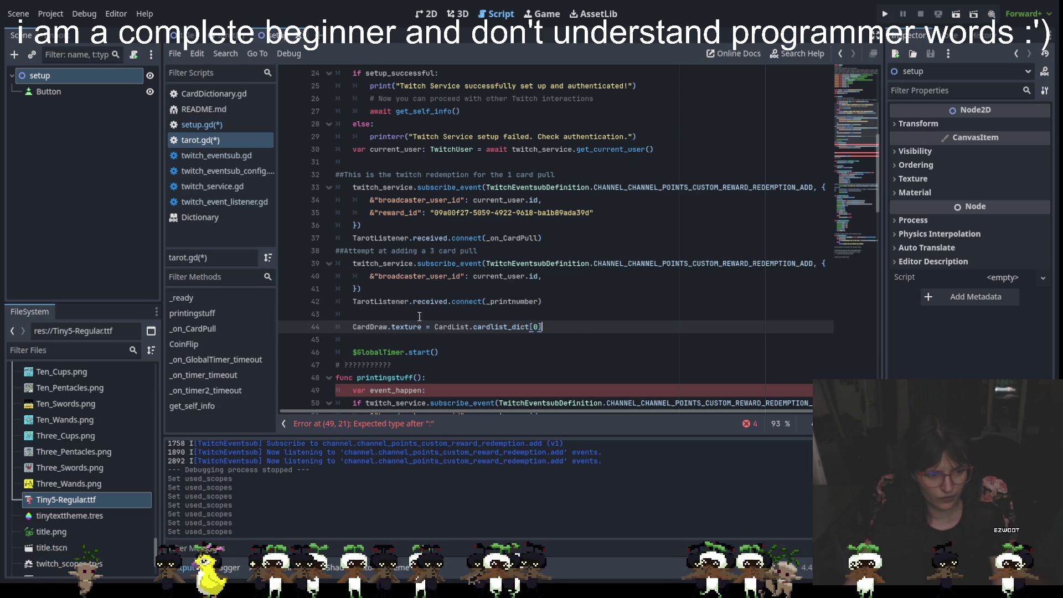
Step: Delete the var event_happen line from printingstuff
click(391, 363)
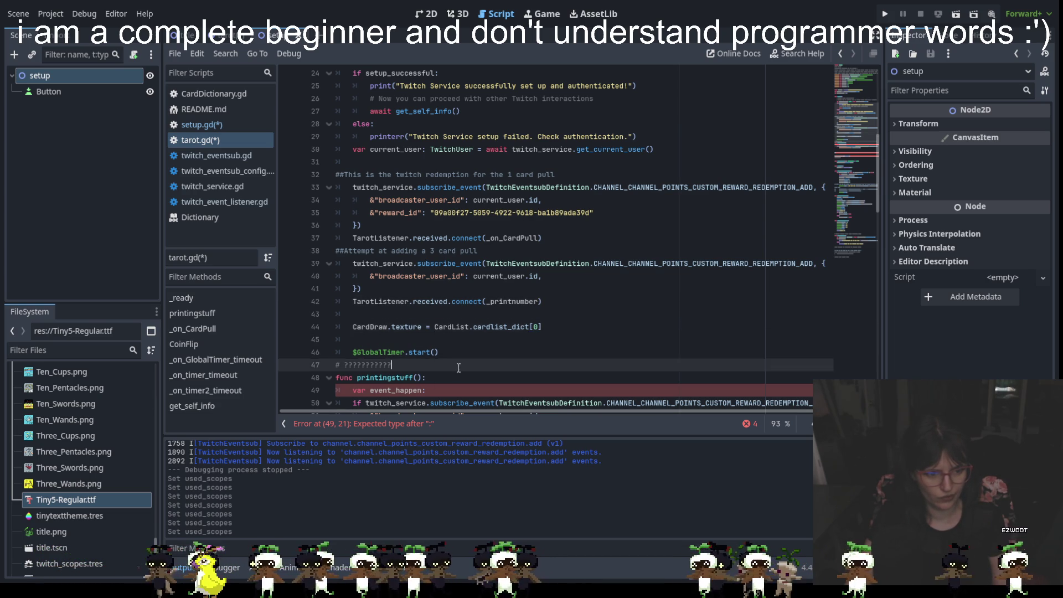
scroll(439, 351, down, 2)
mouse_move(426, 315)
mouse_down()
mouse_move(336, 314)
mouse_move(414, 302)
mouse_up()
key(BackSpace)
key(BackSpace)
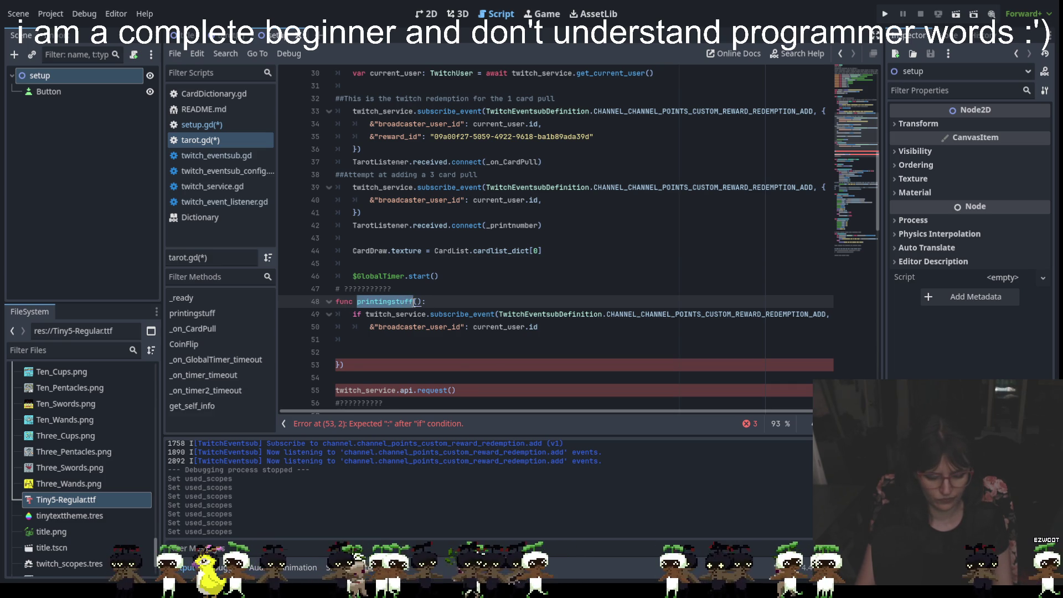
Step: Rename printingstuff to _printnumber and replace its body with print(reward_id)
text(_)
text(printnumber)
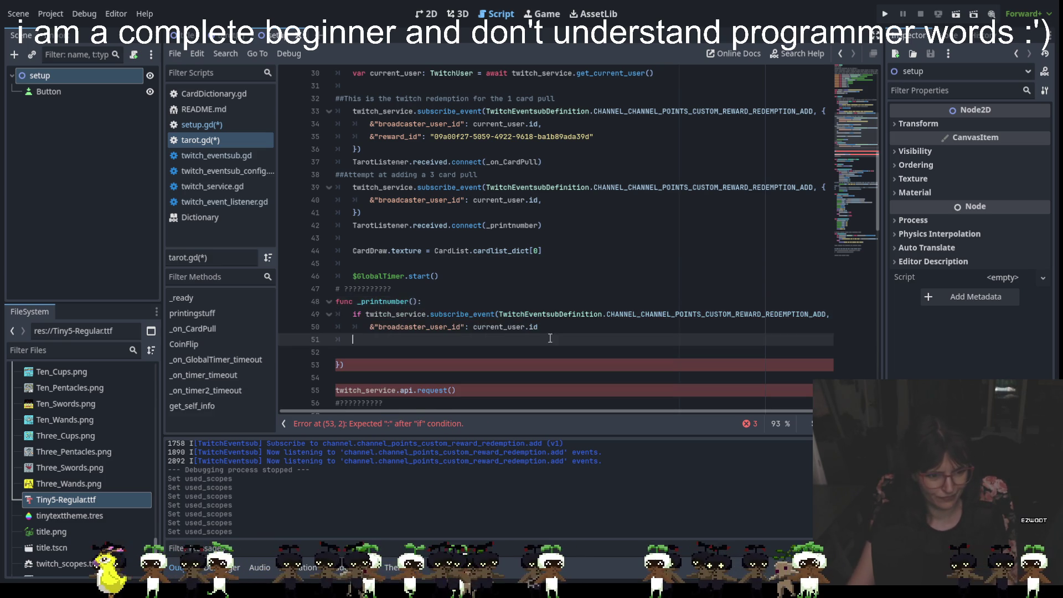
drag(538, 327, 346, 314)
key(BackSpace)
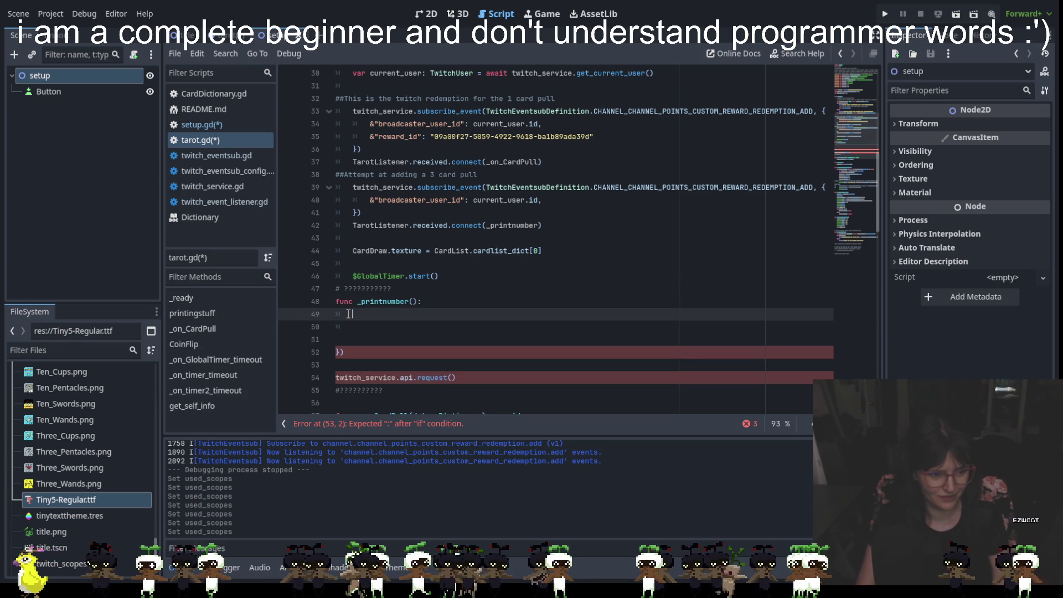
text(print)
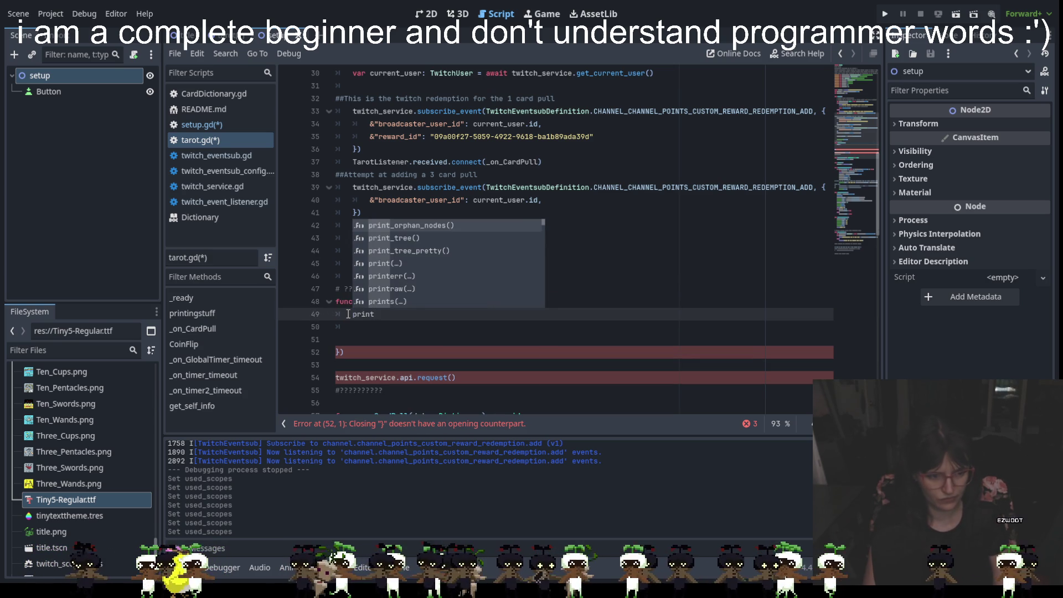
text(()
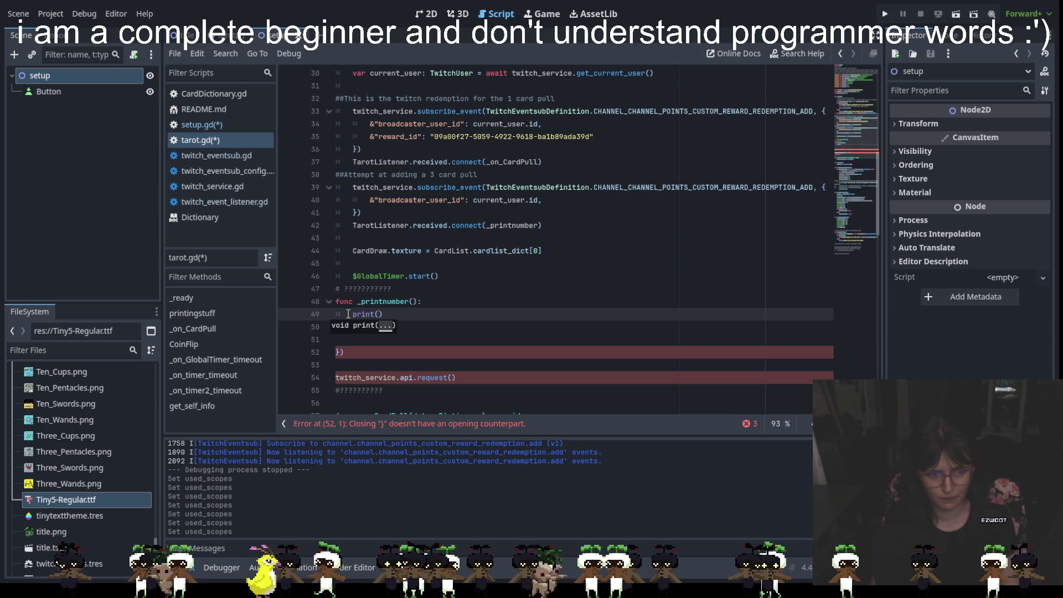
text(rwe)
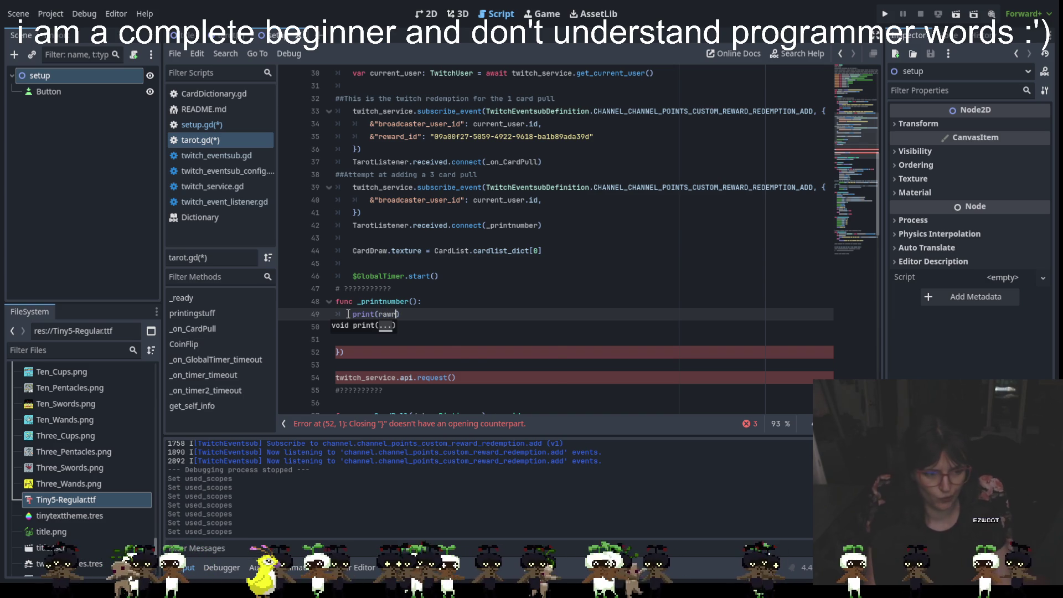
key(BackSpace)
key(BackSpace)
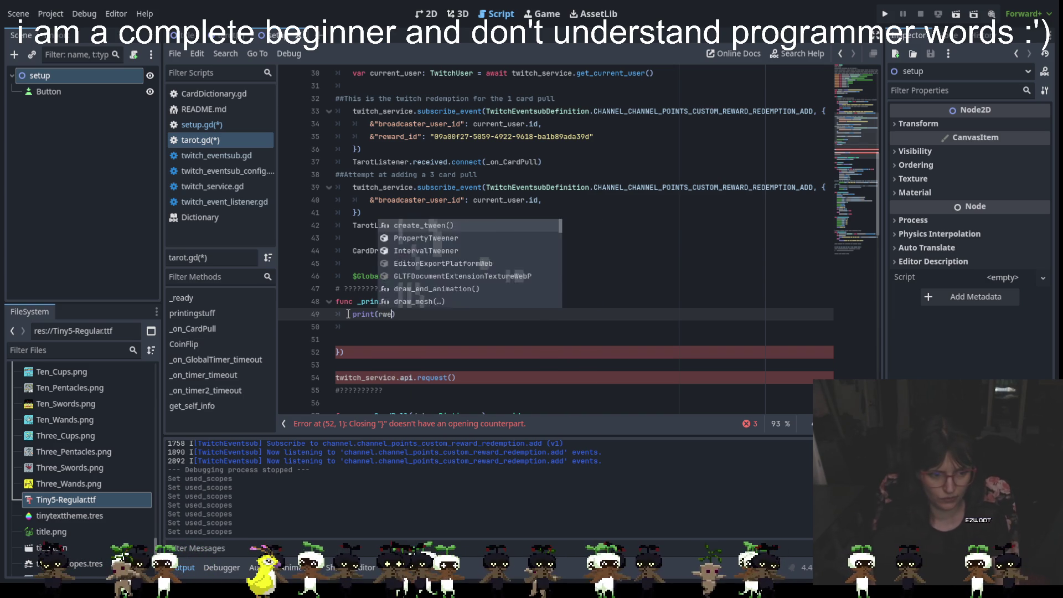
text(eward)
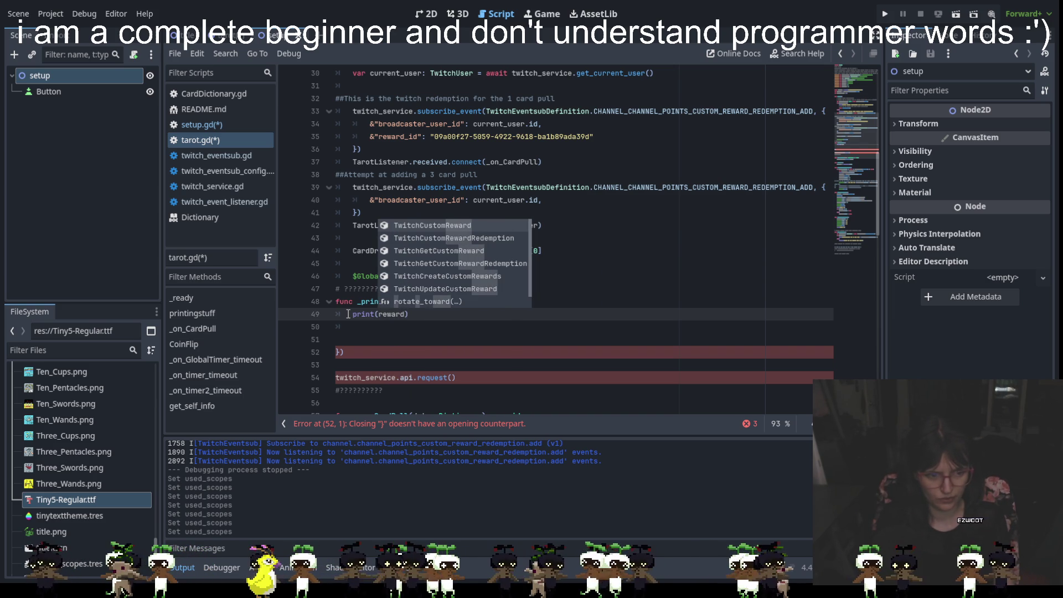
text(_id)
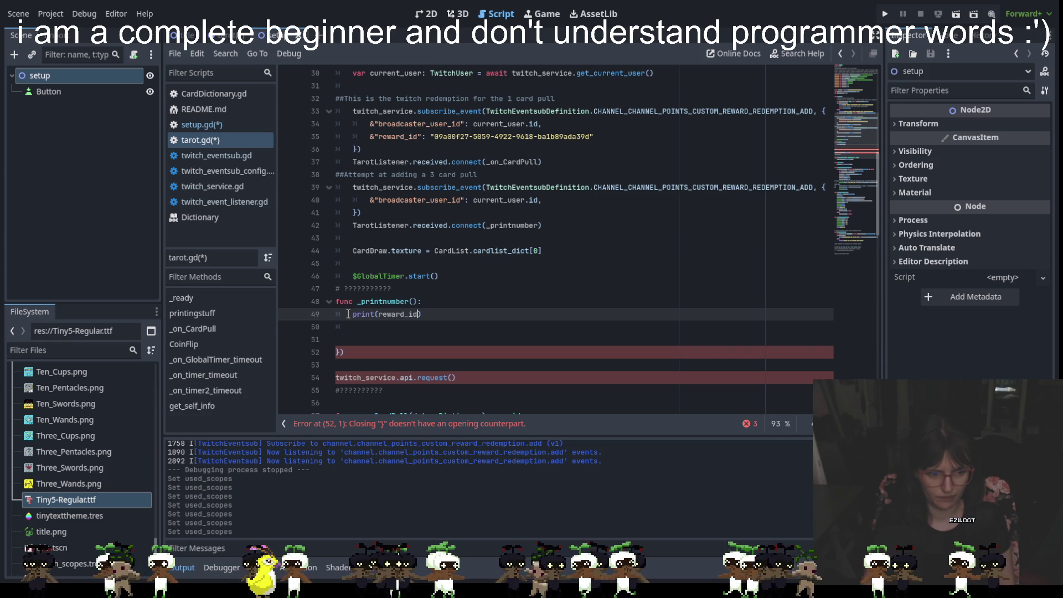
Step: Delete the stray closing ')' bracket on line 52
click(387, 321)
click(436, 315)
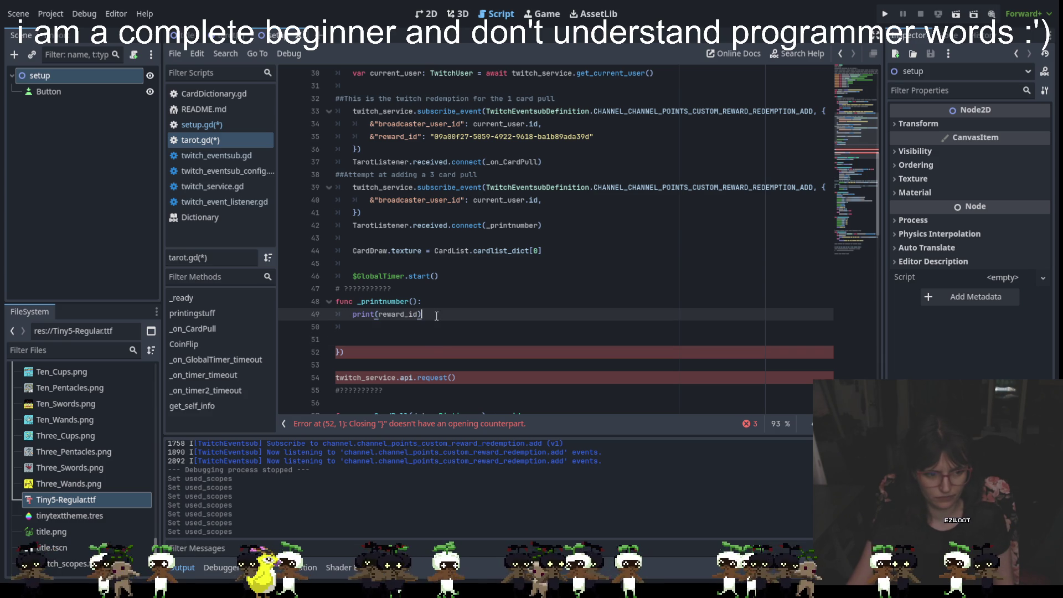
click(325, 350)
key(Delete)
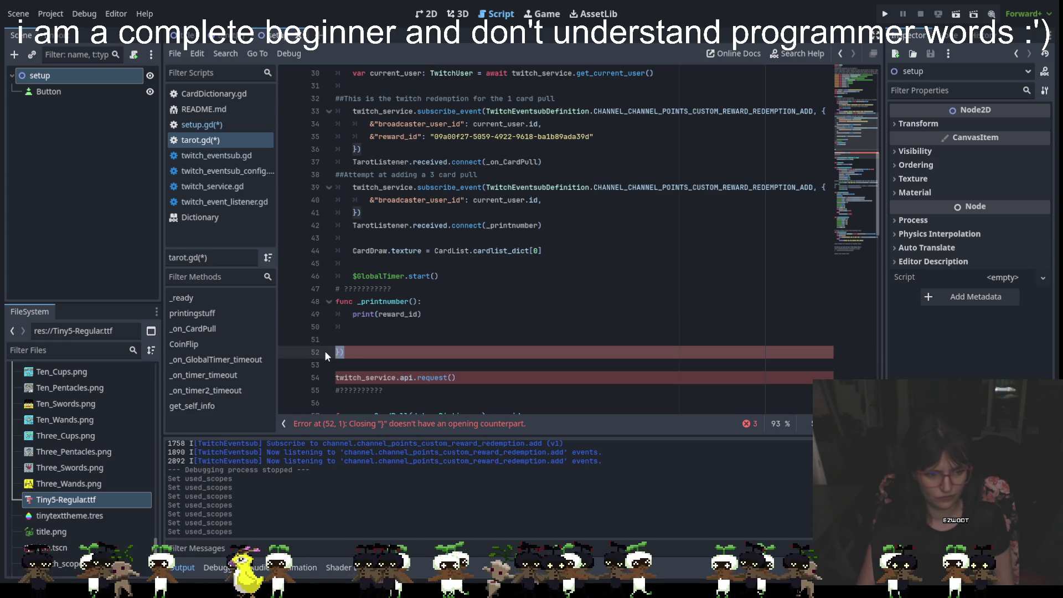
key(BackSpace)
Step: Delete the stray api.request() call, make line 49 print(&"reward_id"), and run the project
drag(456, 365, 311, 363)
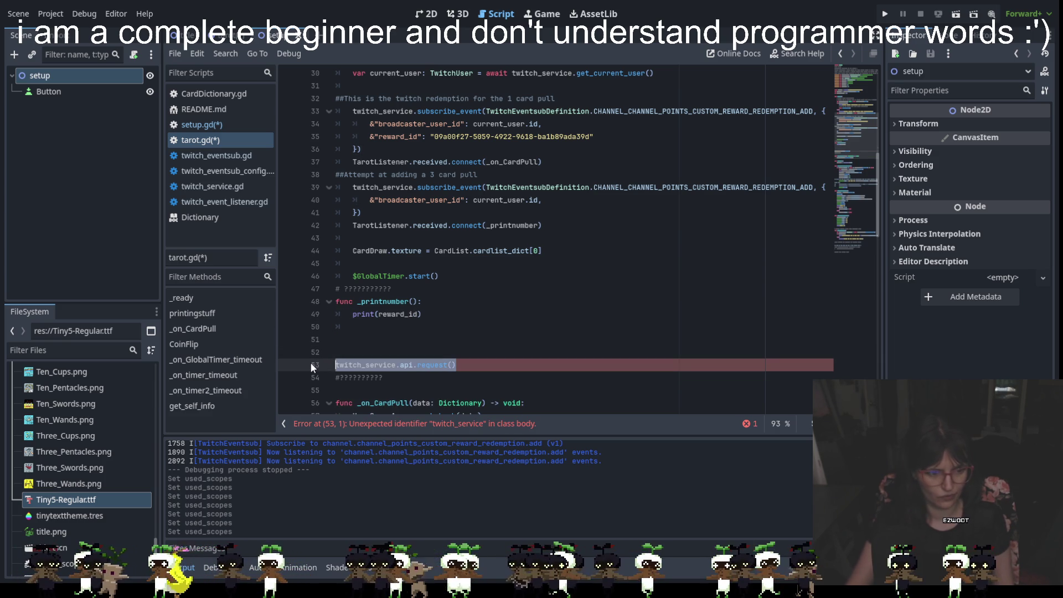
key(BackSpace)
key(BackSpace)
key(BackSpace)
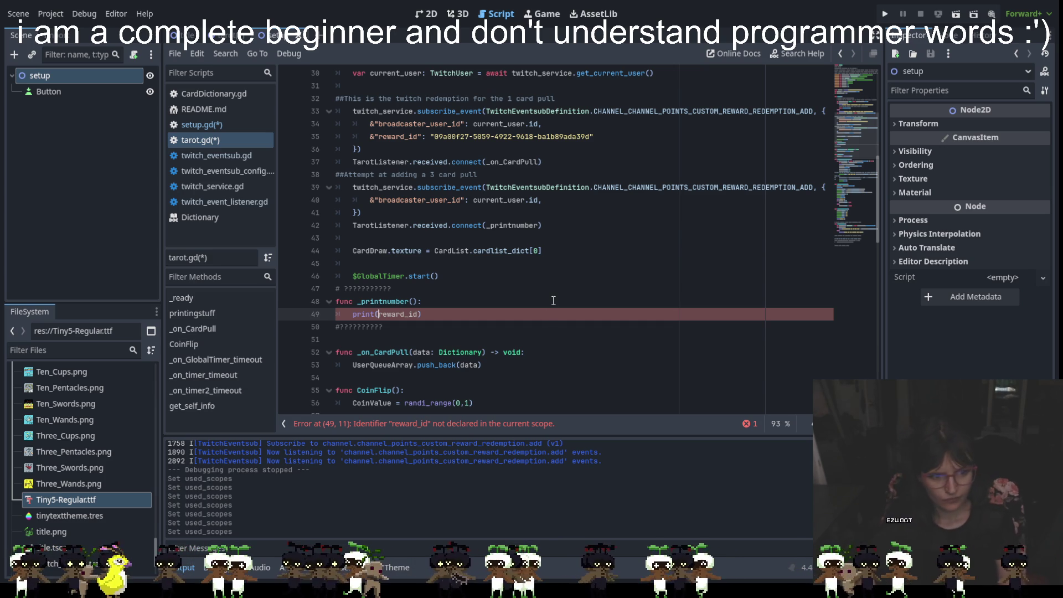
text(")
click(423, 317)
text(")
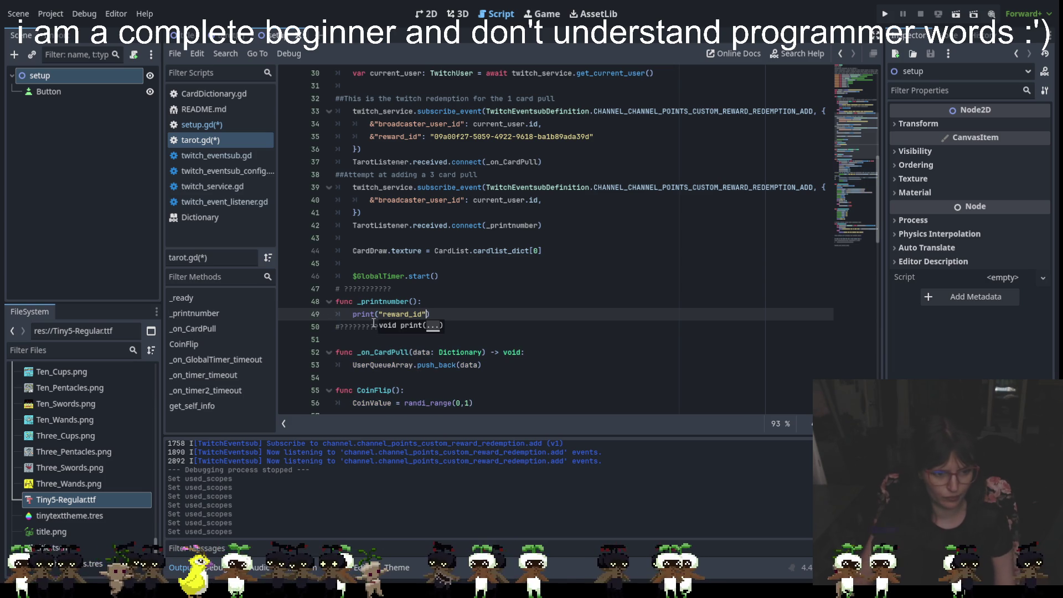
key(BackSpace)
key(BackSpace)
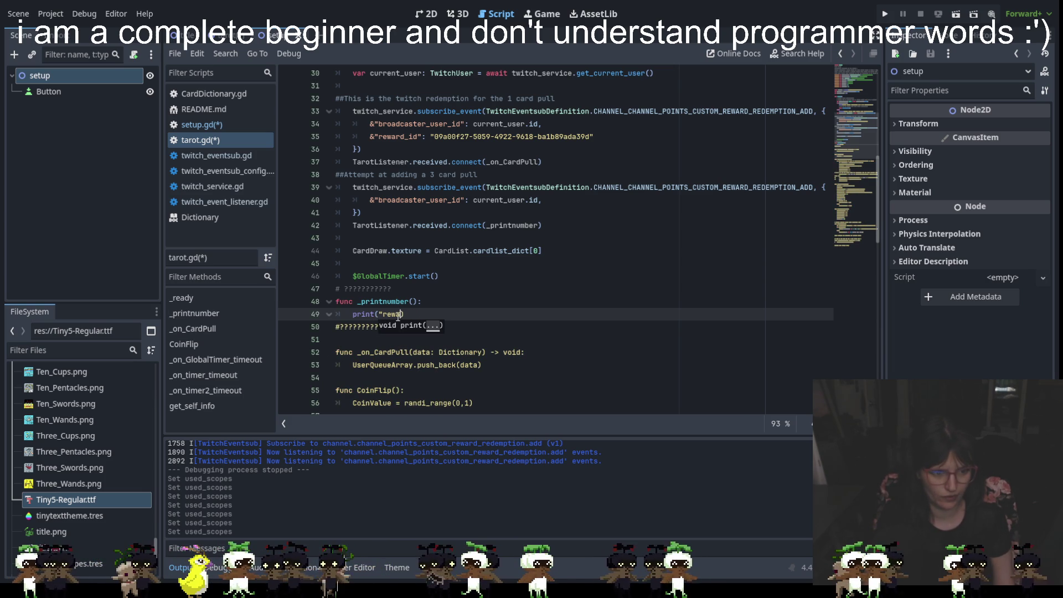
key(BackSpace)
text(&)
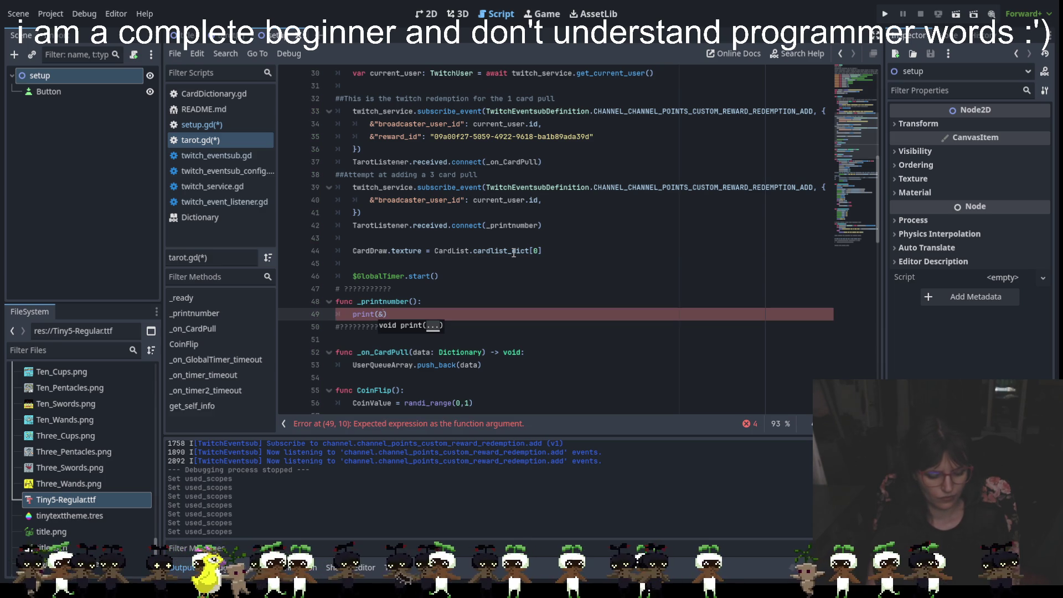
text("re)
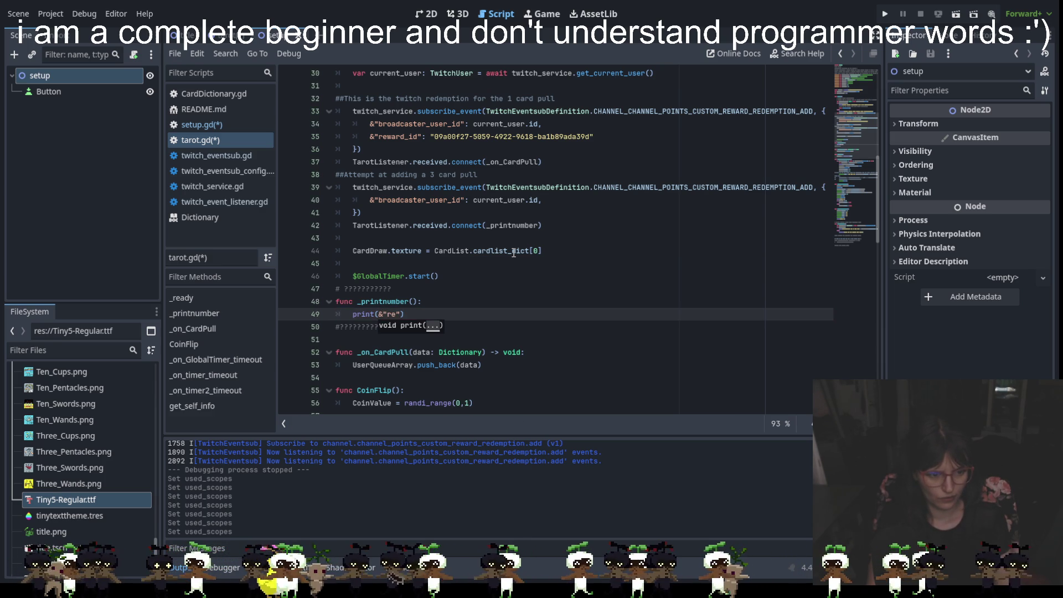
text(ward_id)
click(454, 326)
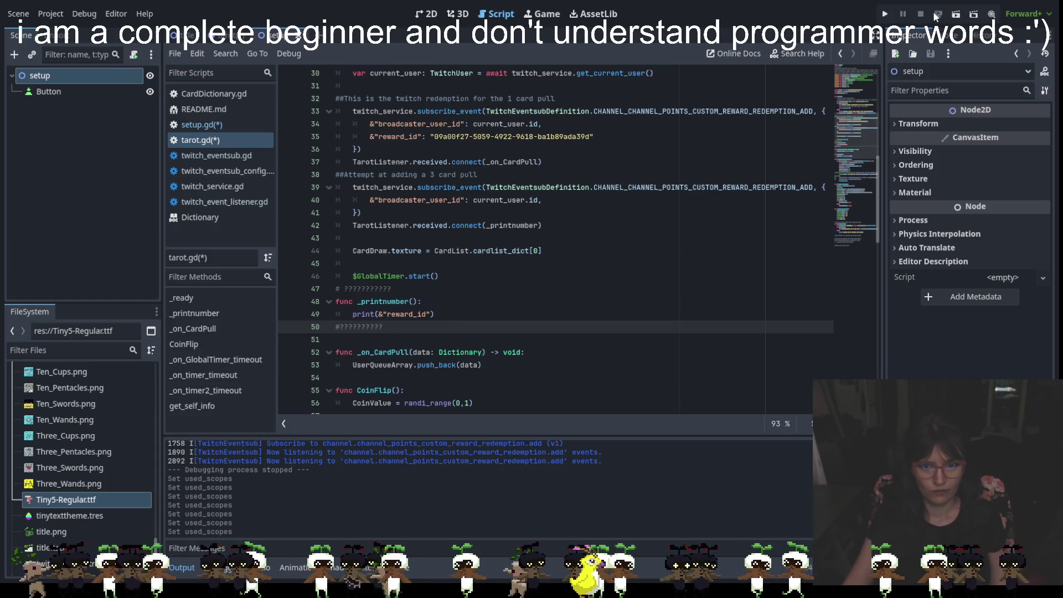
click(888, 12)
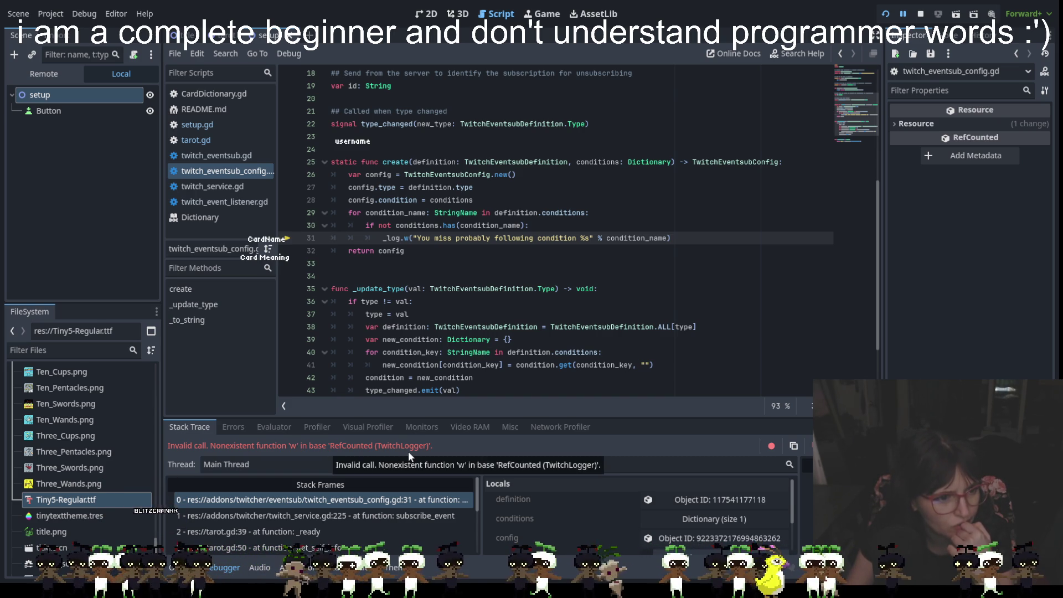
Step: Inspect the _log.w error on line 31 of twitch_eventsub_config.gd and delete the w
click(410, 238)
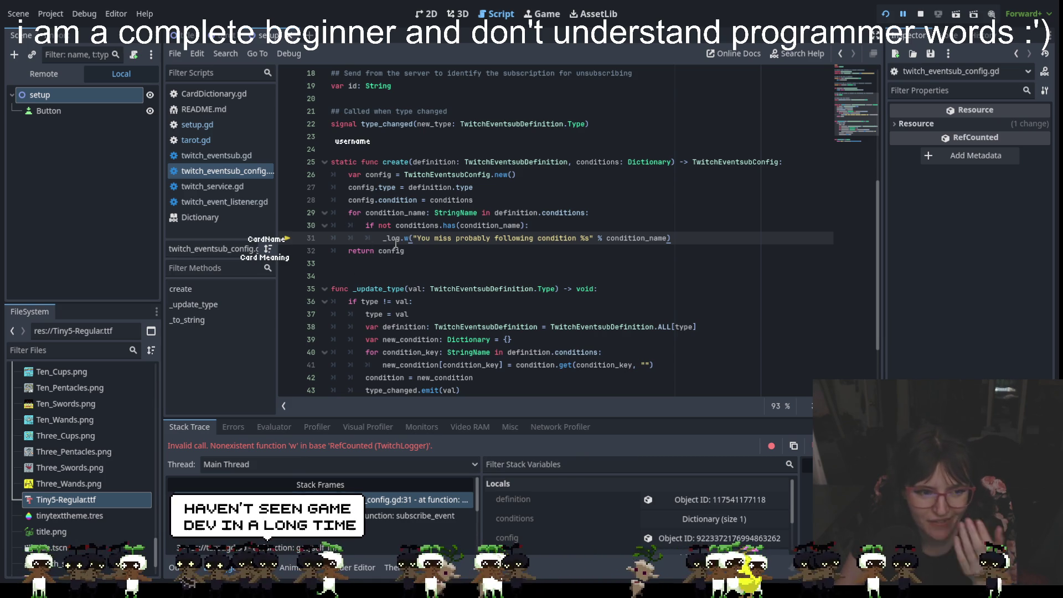
mouse_move(393, 238)
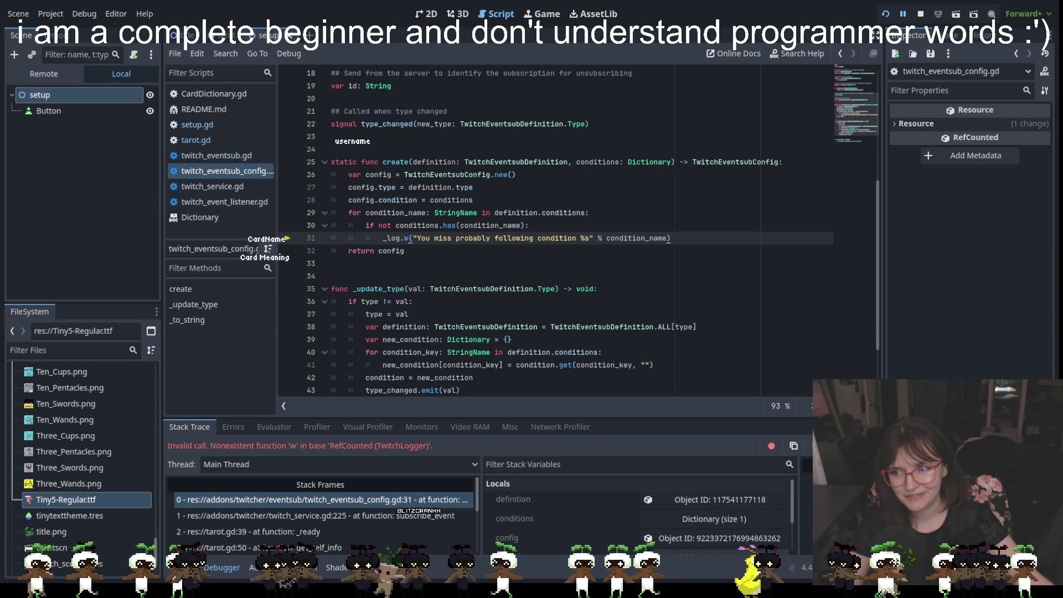
mouse_move(636, 238)
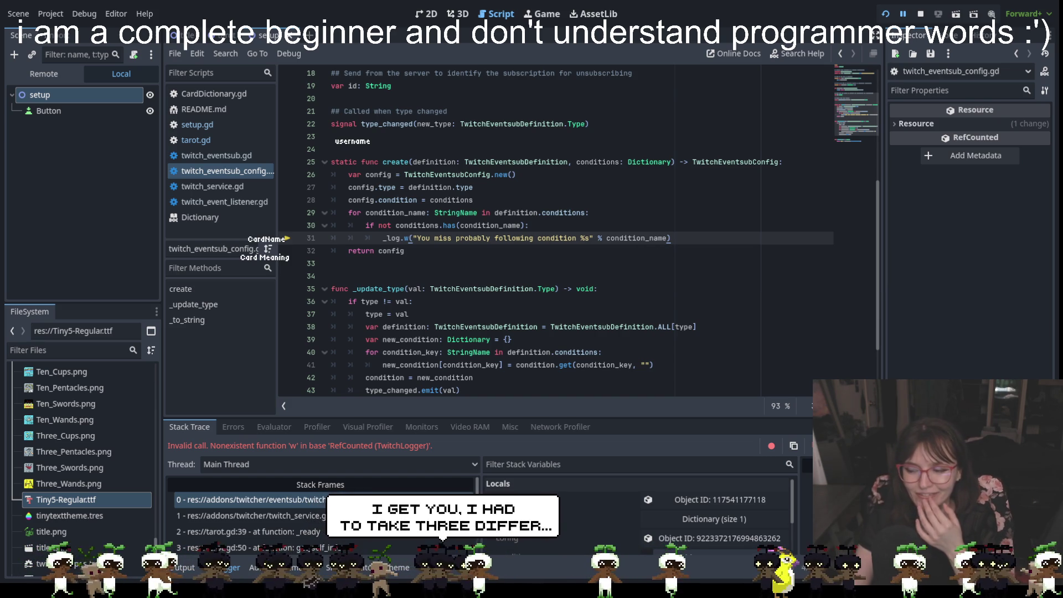
mouse_move(620, 326)
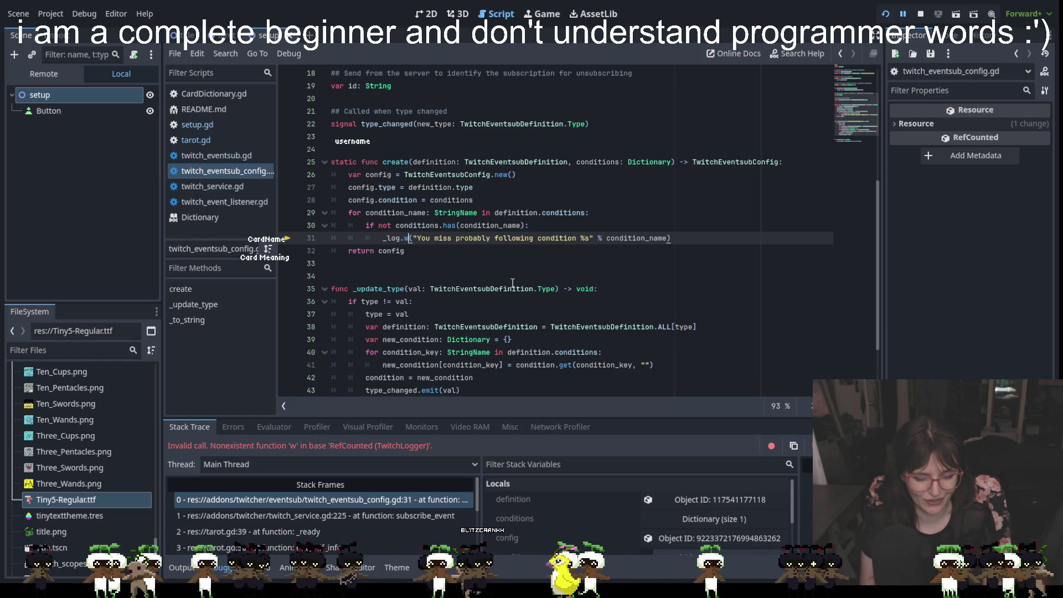
key(BackSpace)
Step: Undo the edit to restore the w in _log.w on line 31
click(512, 281)
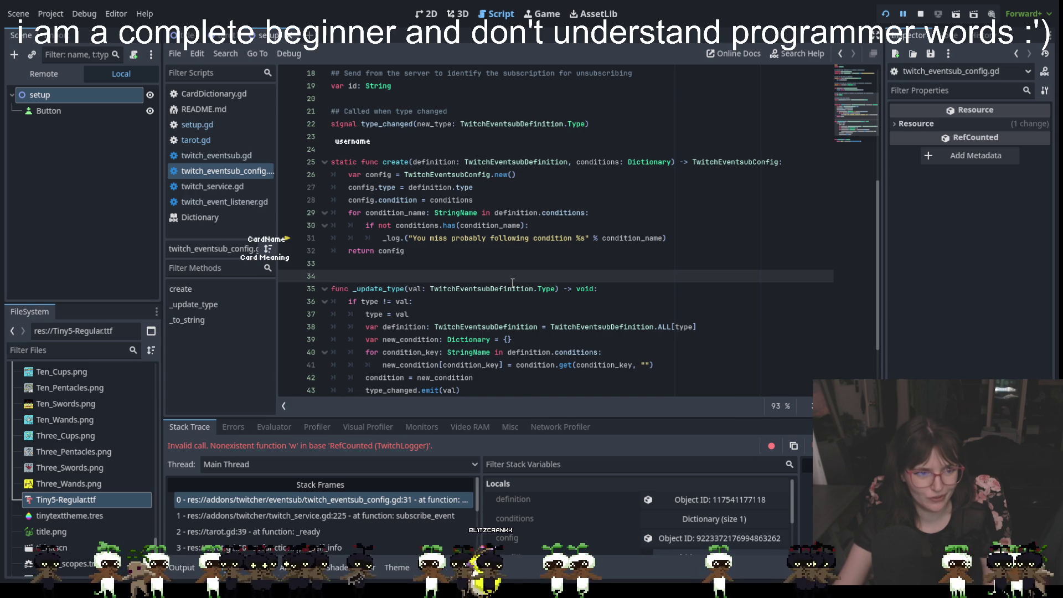
key(ctrl+z)
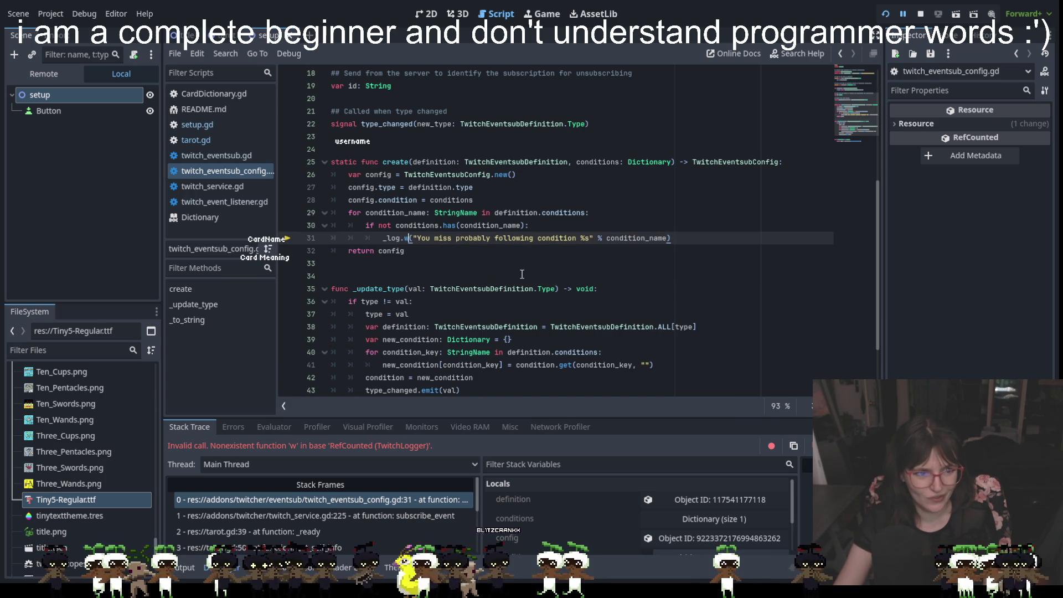
click(522, 275)
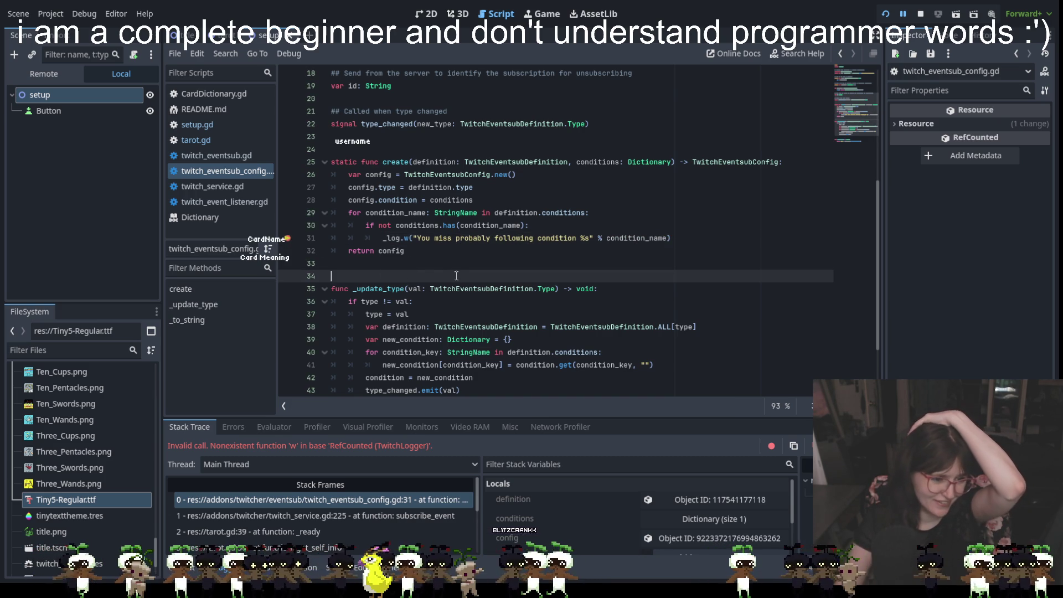
scroll(526, 354, down, 2)
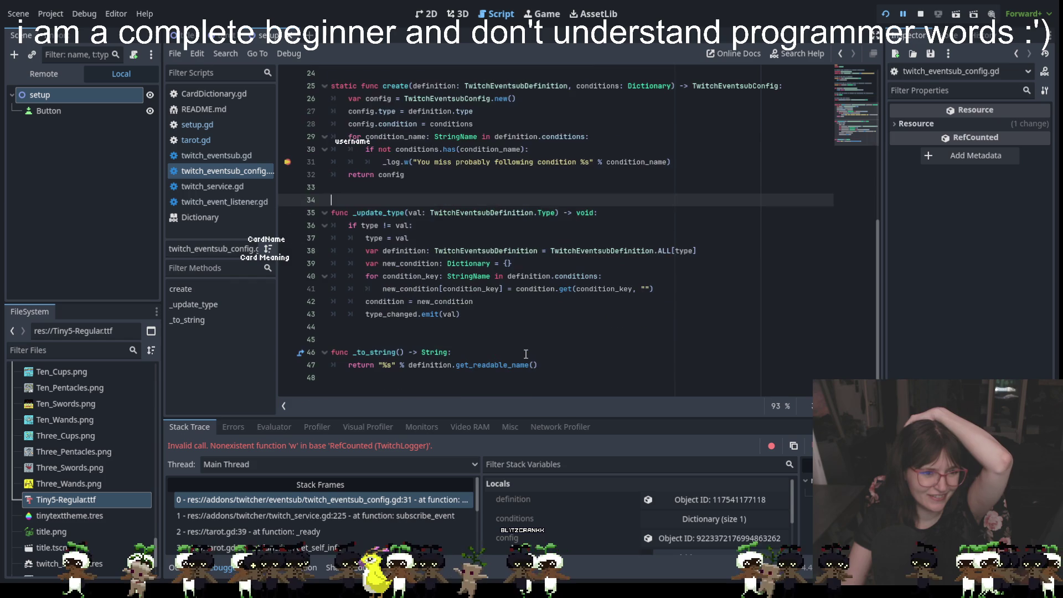
scroll(526, 354, up, 4)
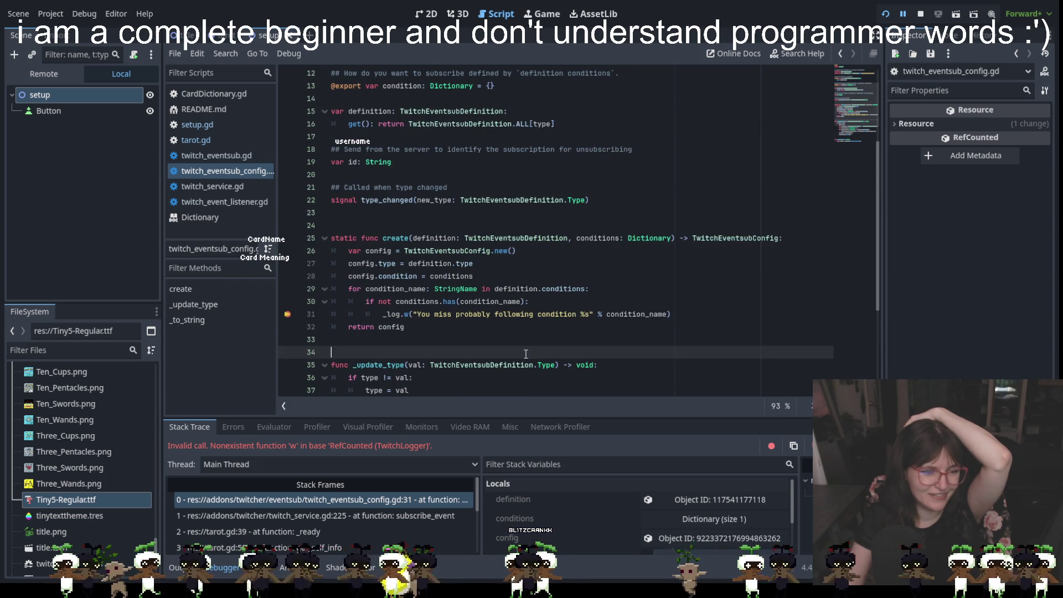
Step: Stop the crashed session, rerun the game, and jump to get_self_info in tarot.gd
click(920, 14)
click(885, 14)
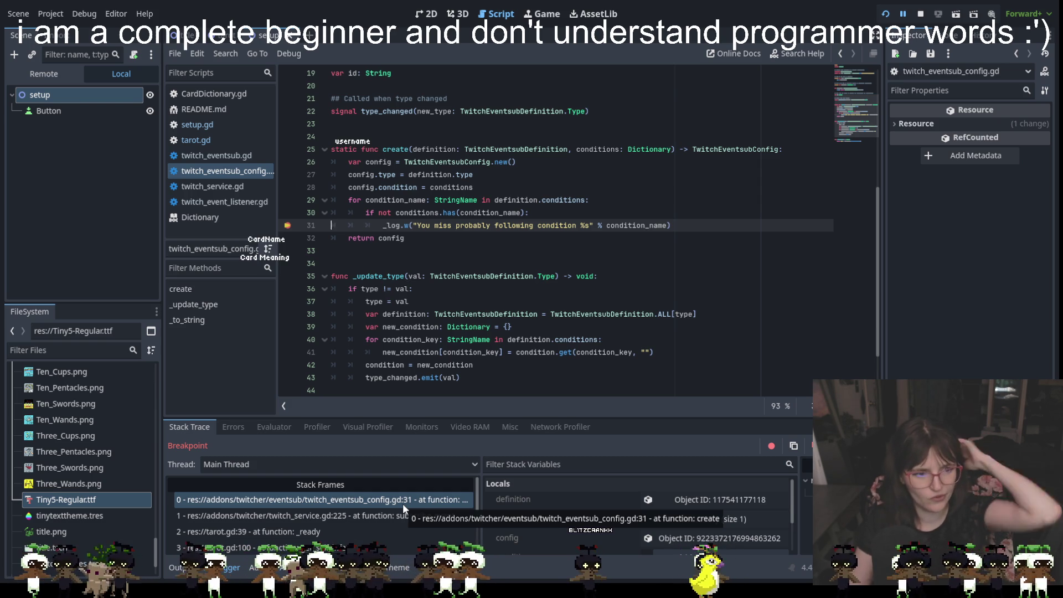
scroll(341, 522, down, 2)
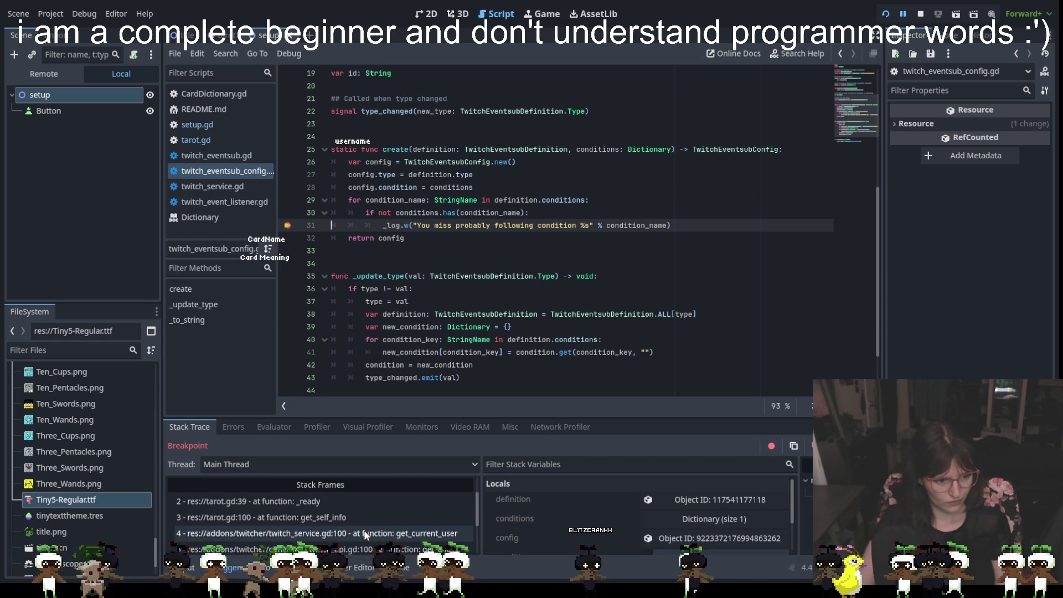
click(354, 517)
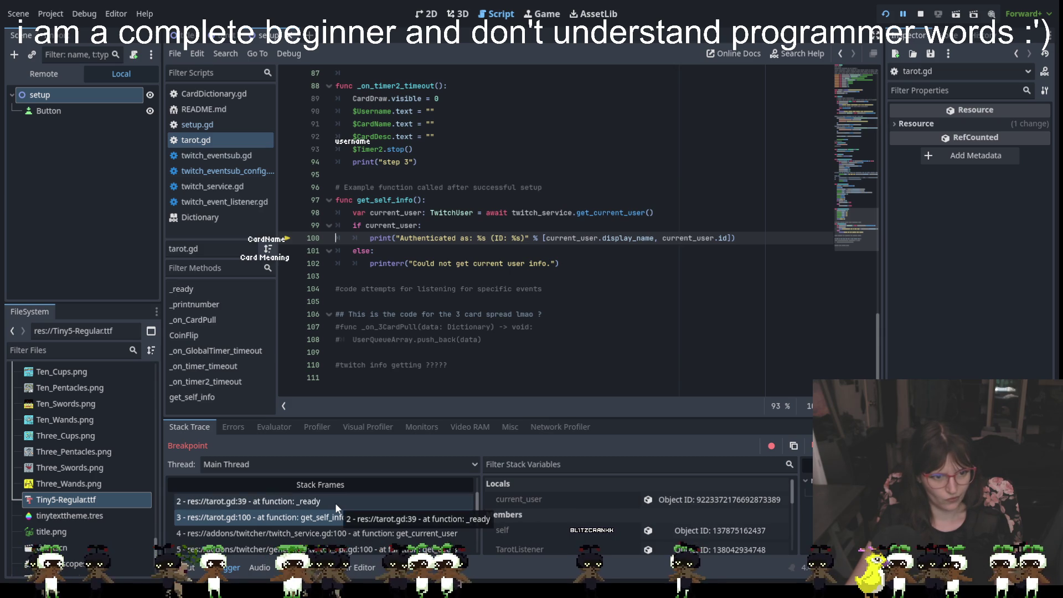
Step: Follow the stack back to tarot.gd's _ready, landing on the 3-card subscribe_event at line 39
click(336, 503)
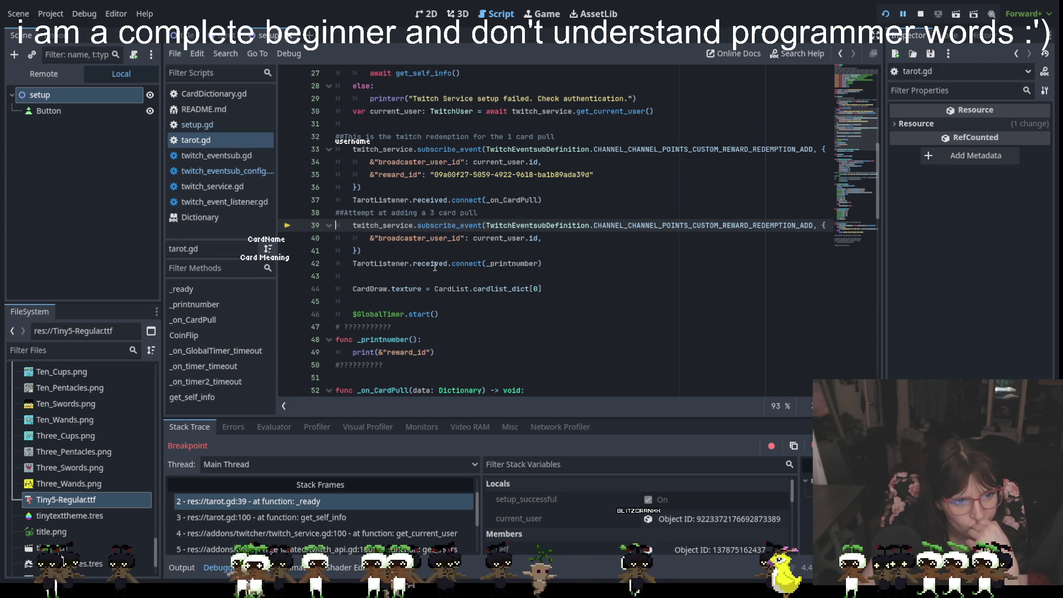
mouse_move(409, 230)
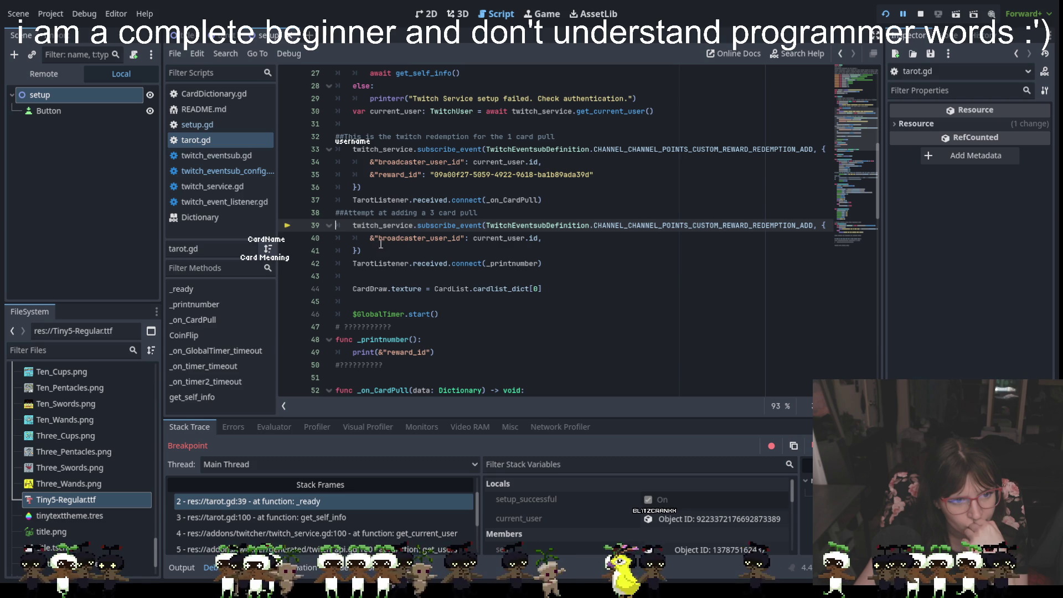
mouse_move(338, 226)
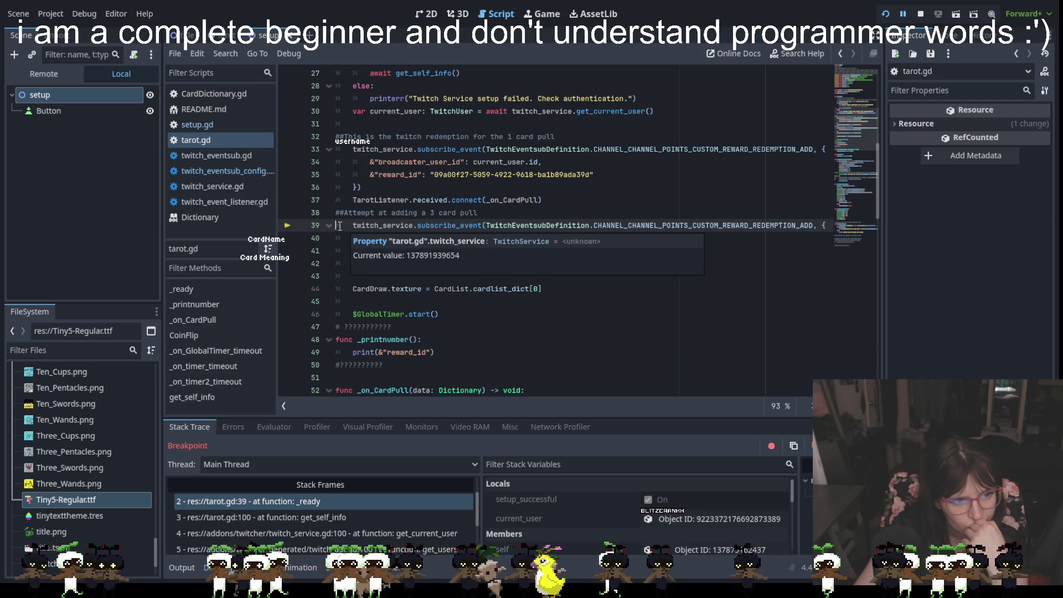
click(366, 276)
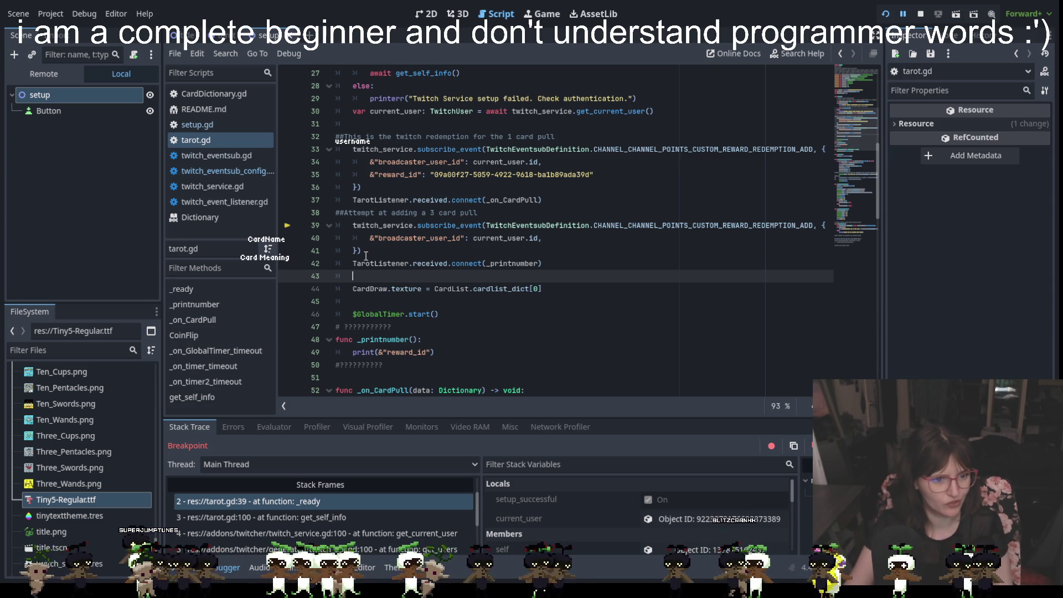
click(374, 288)
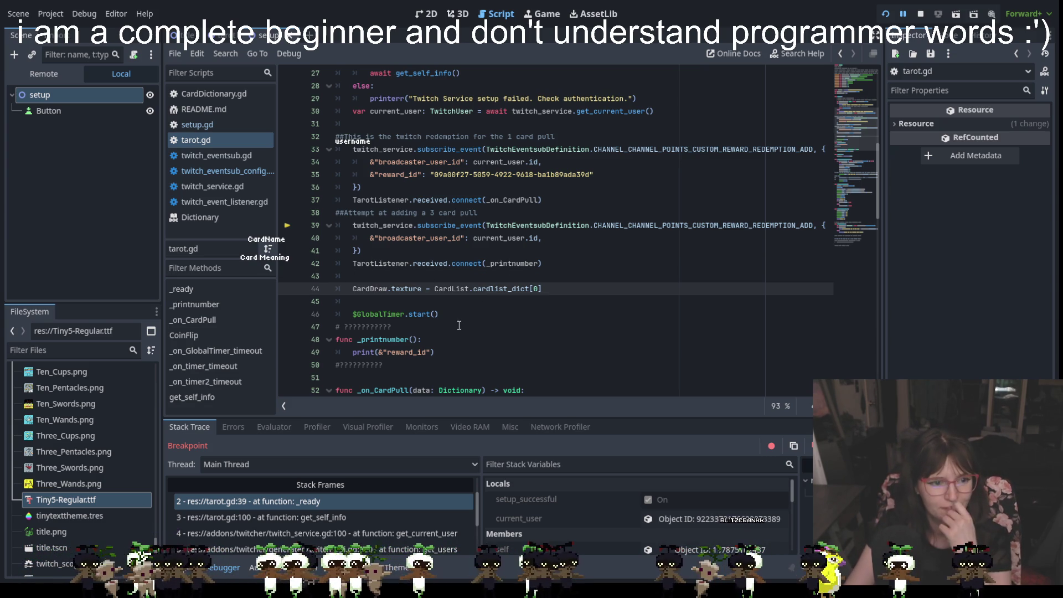
mouse_move(477, 259)
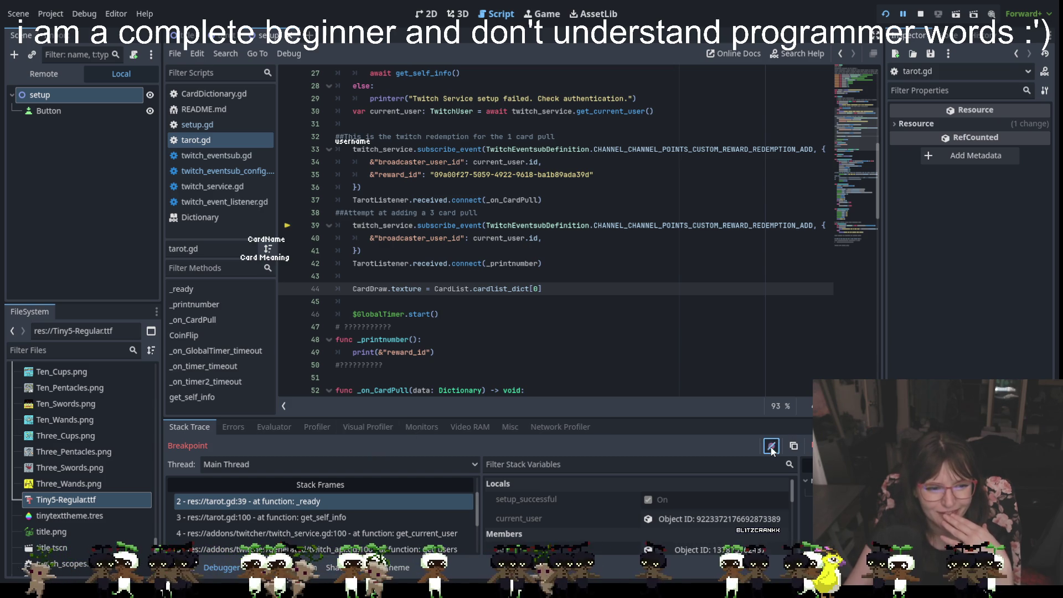
click(346, 225)
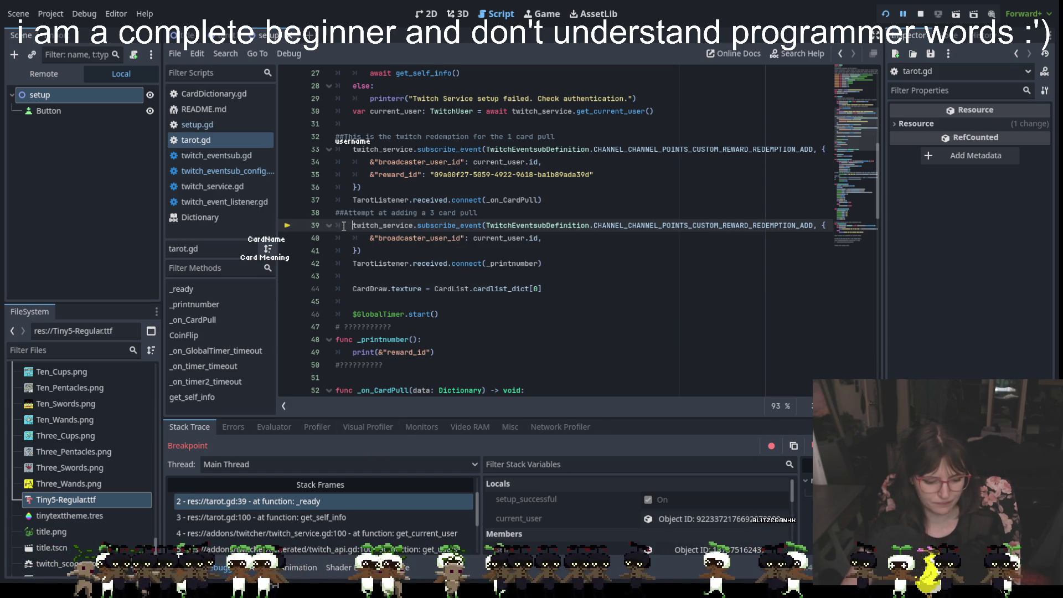
Step: Comment out lines 39–42 of tarot.gd with #, then stop and rerun the game
text(#)
key(Down)
text(#)
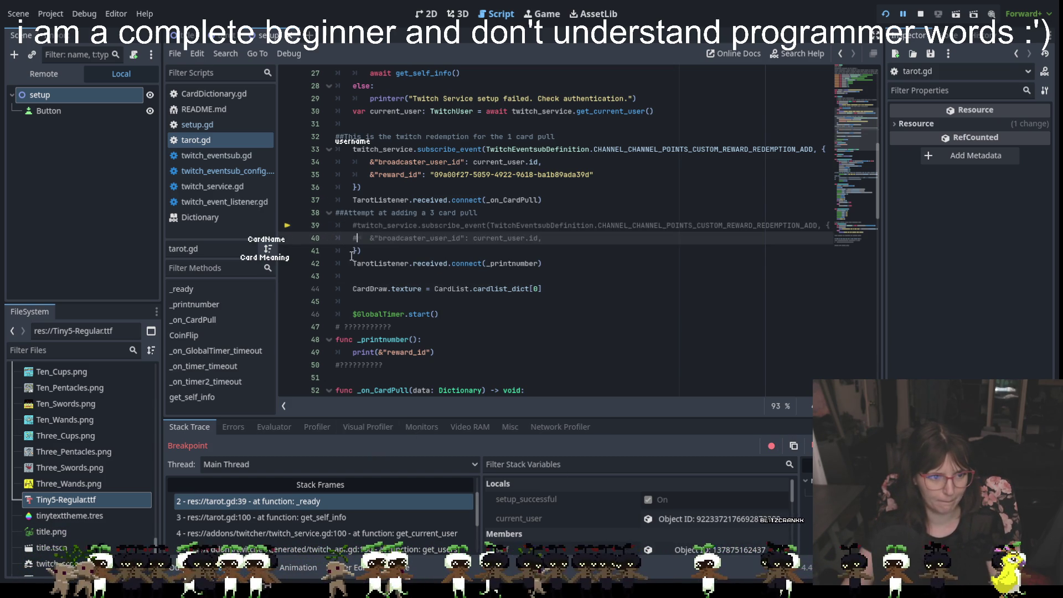
click(352, 256)
text(#)
click(353, 263)
text(#)
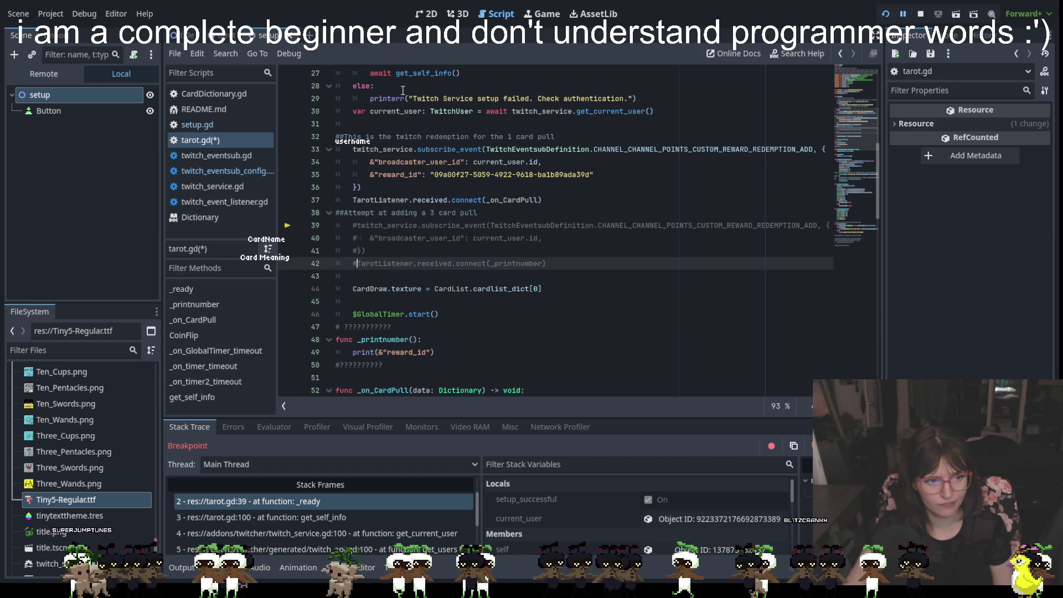
click(921, 15)
click(884, 16)
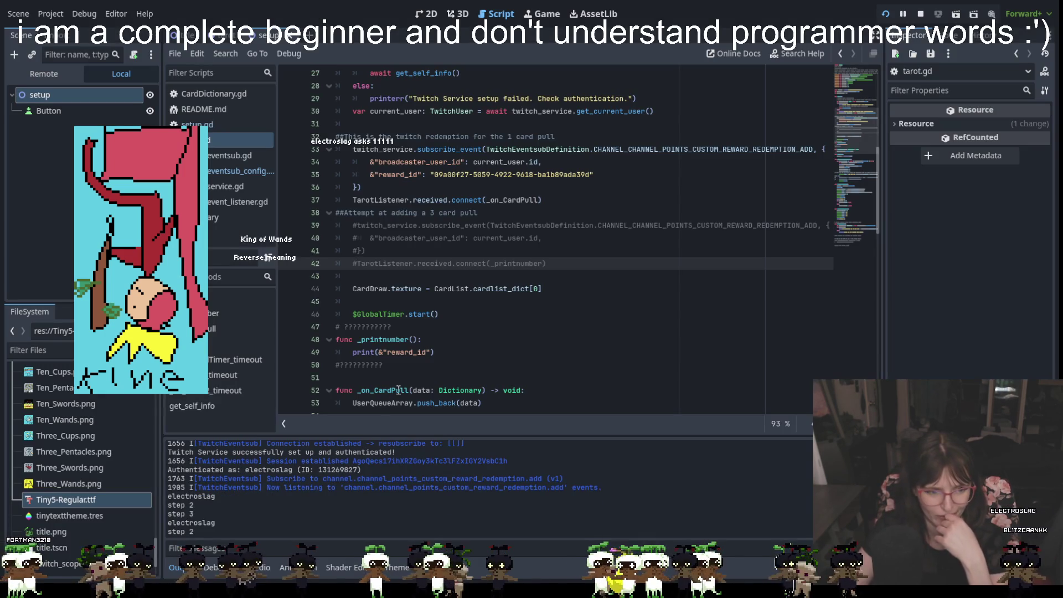
Step: With the game drawing the King of Wands, return to tarot.gd at the end of line 49
click(525, 357)
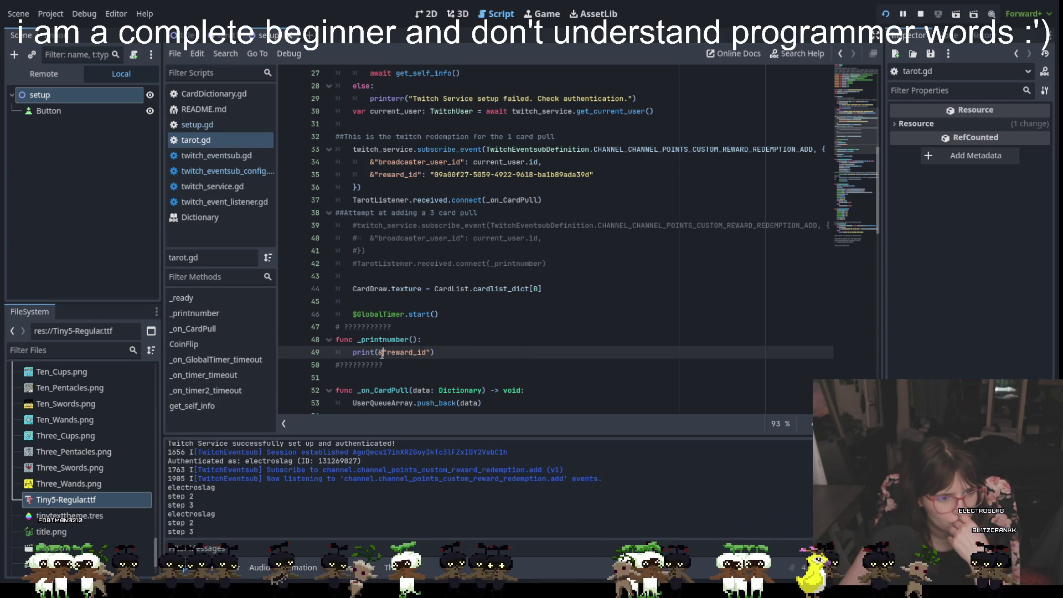
Step: Scroll through tarot.gd and place the cursor at the end of line 50
scroll(443, 360, up, 5)
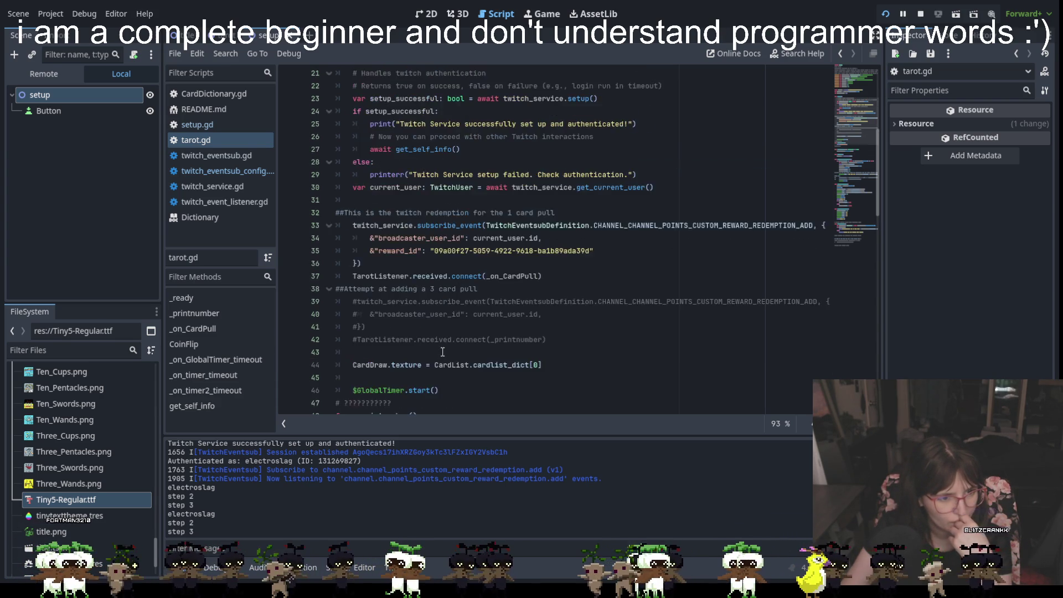
scroll(443, 355, down, 10)
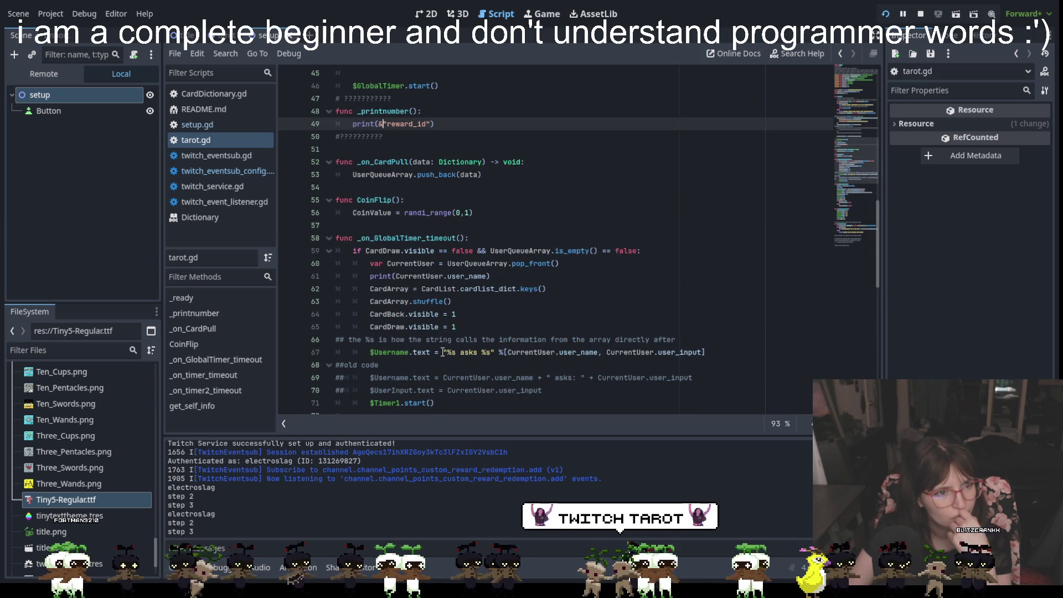
scroll(425, 306, up, 3)
click(410, 249)
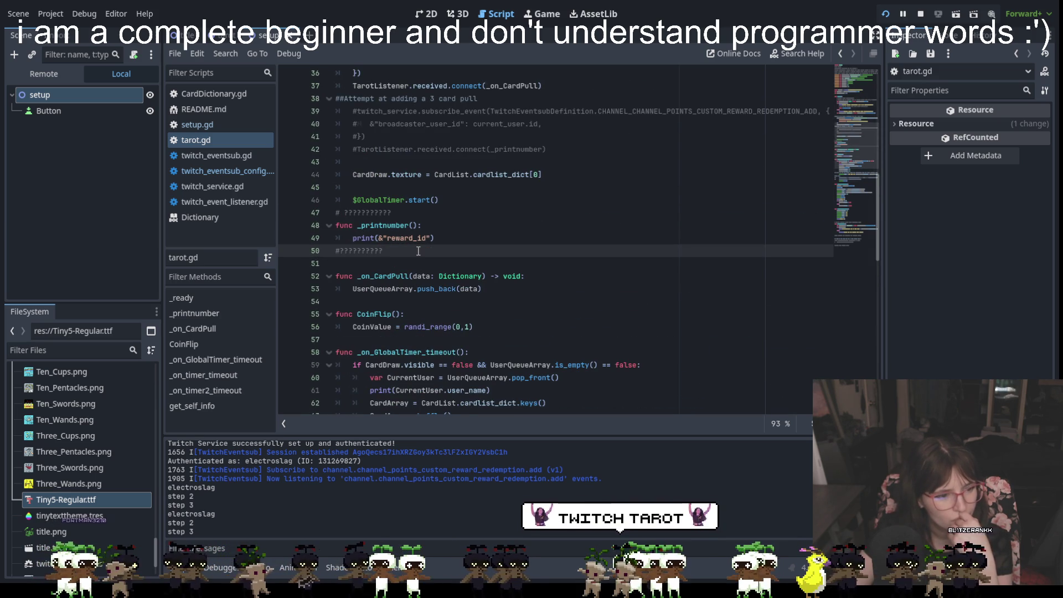
Step: Look over the rest of the script, then stop the running game and relaunch it
scroll(461, 249, up, 4)
scroll(460, 248, up, 4)
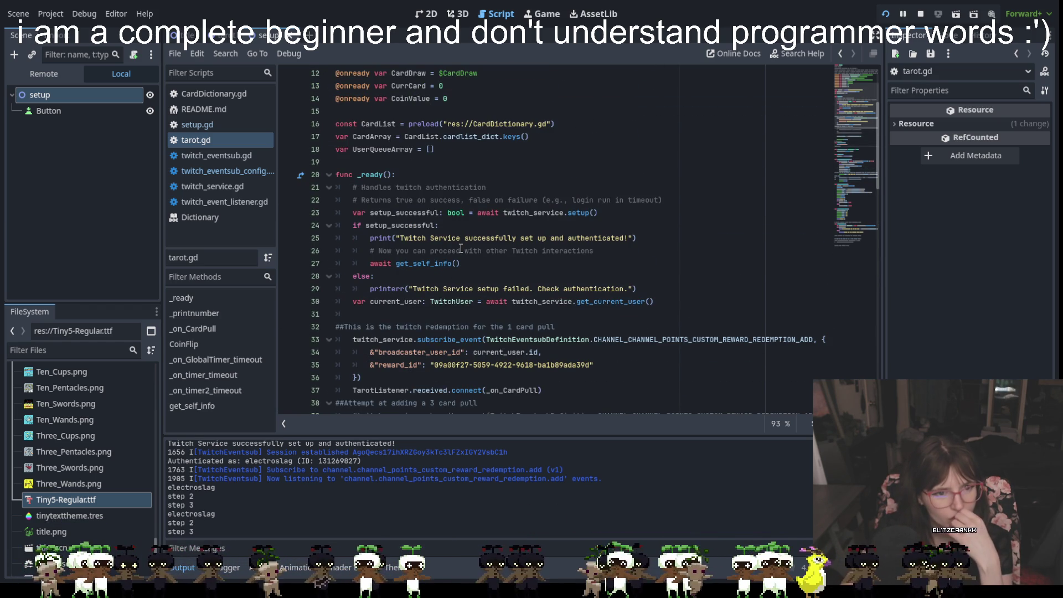
scroll(457, 256, down, 5)
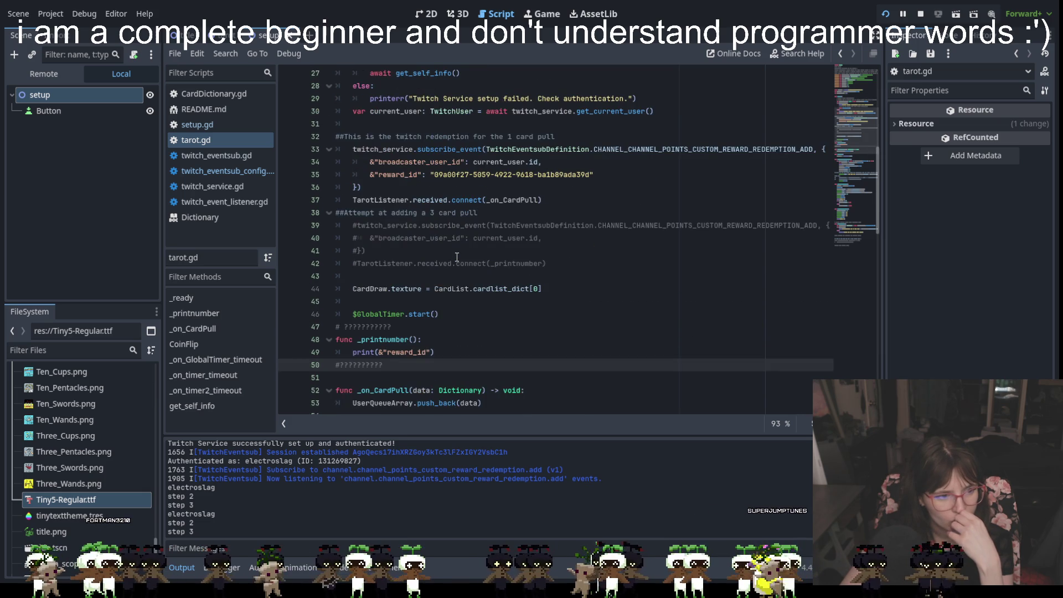
scroll(457, 257, down, 8)
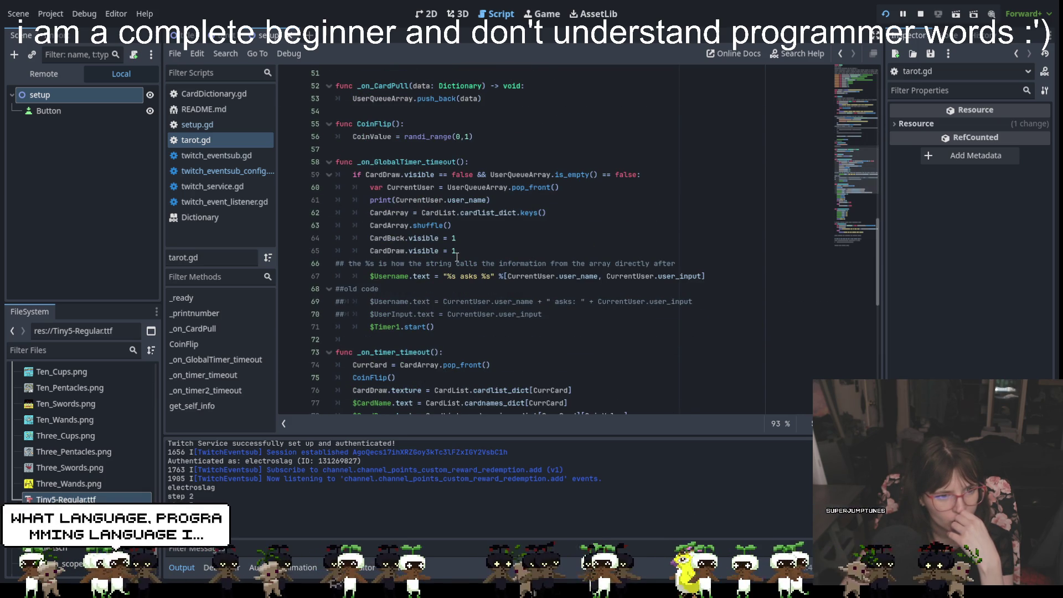
click(921, 14)
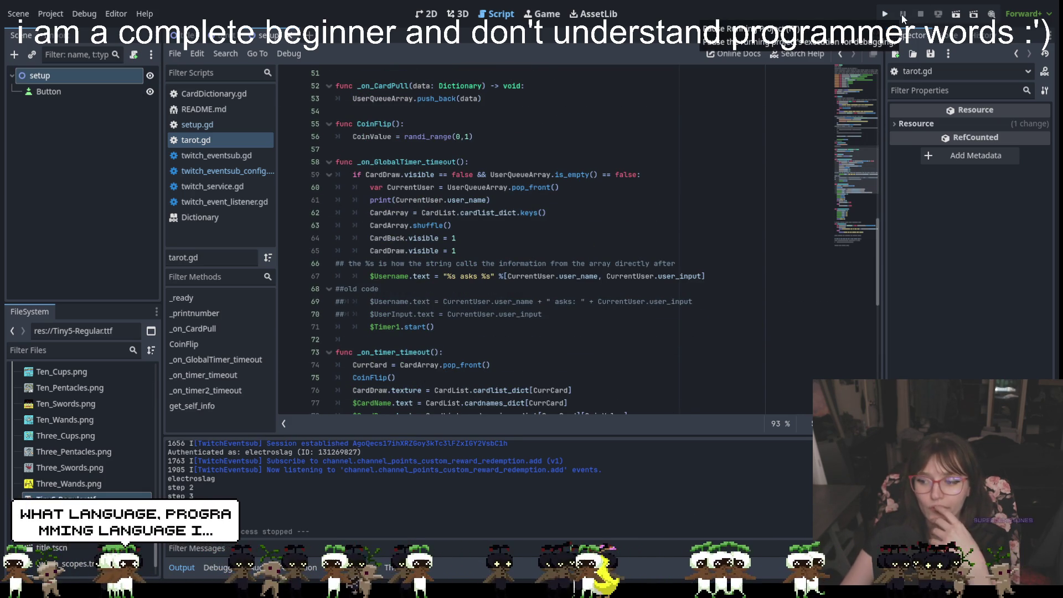
click(884, 14)
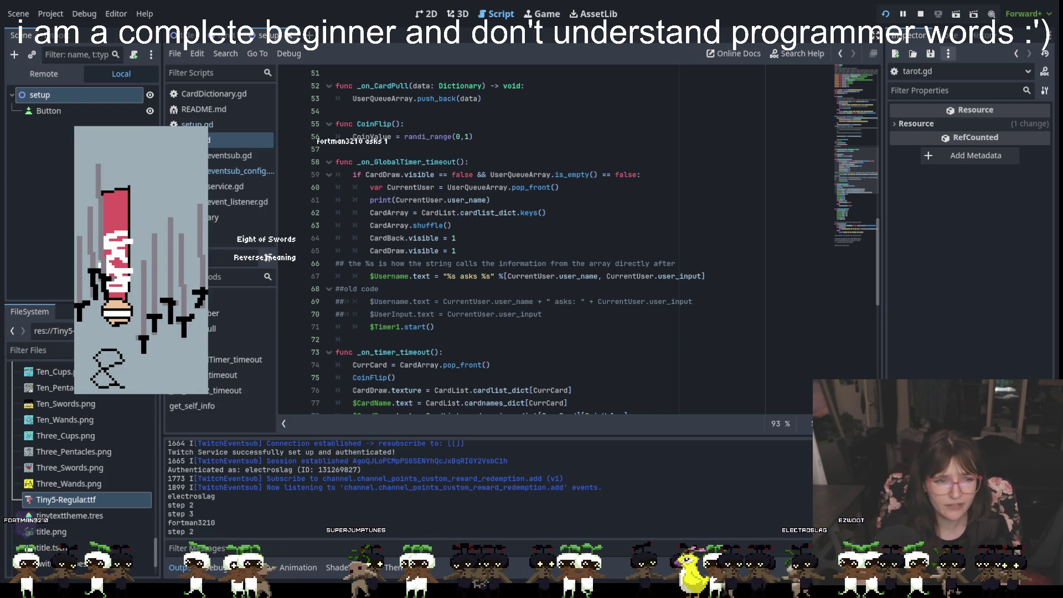
Step: Stop the game after it draws the Eight of Swords, then inspect line 61's user-name print
click(640, 98)
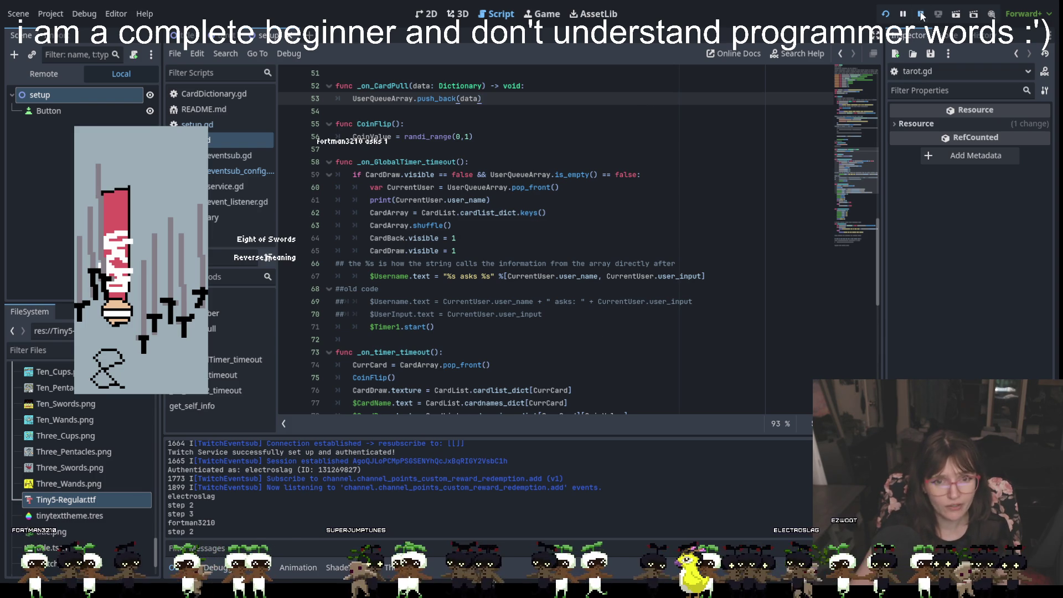
click(921, 14)
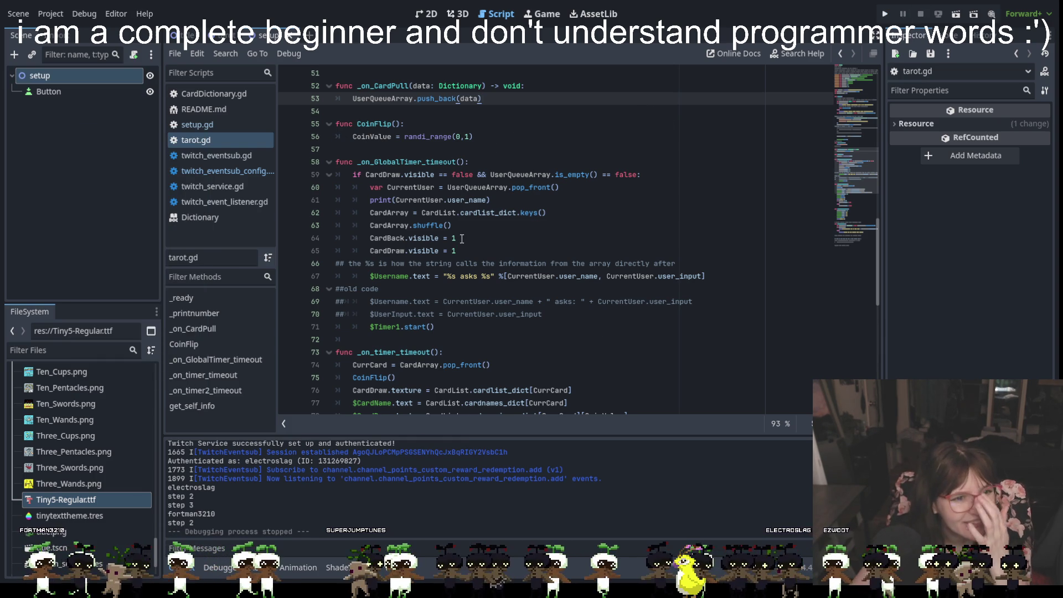
click(481, 203)
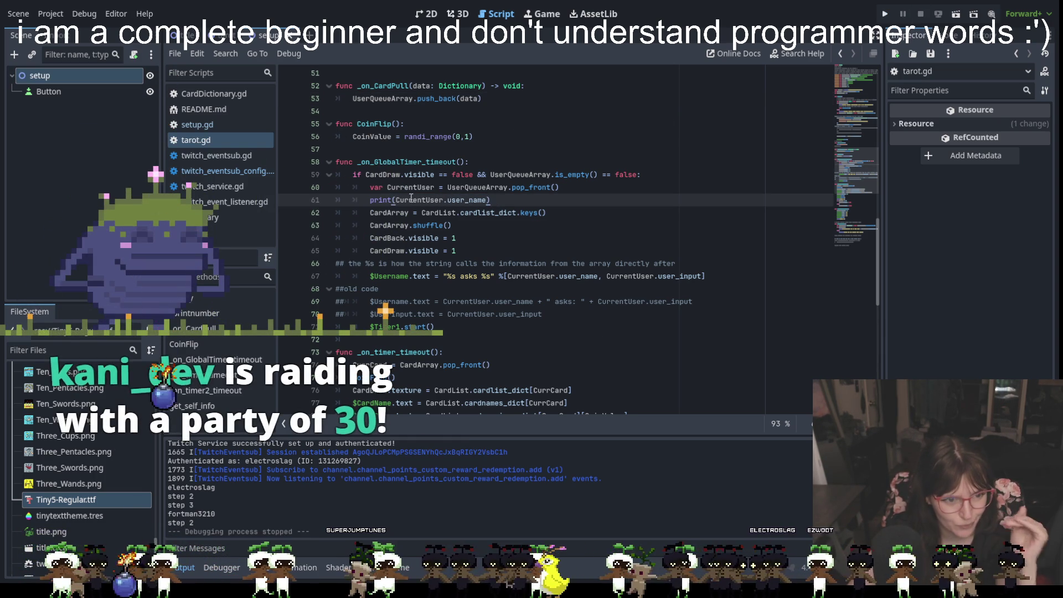
scroll(496, 202, up, 3)
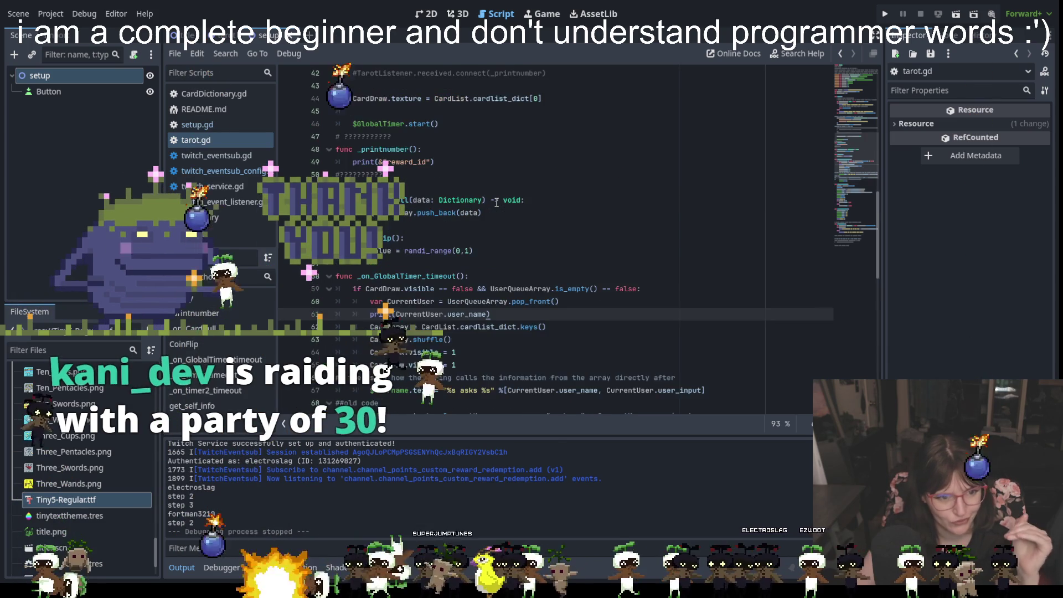
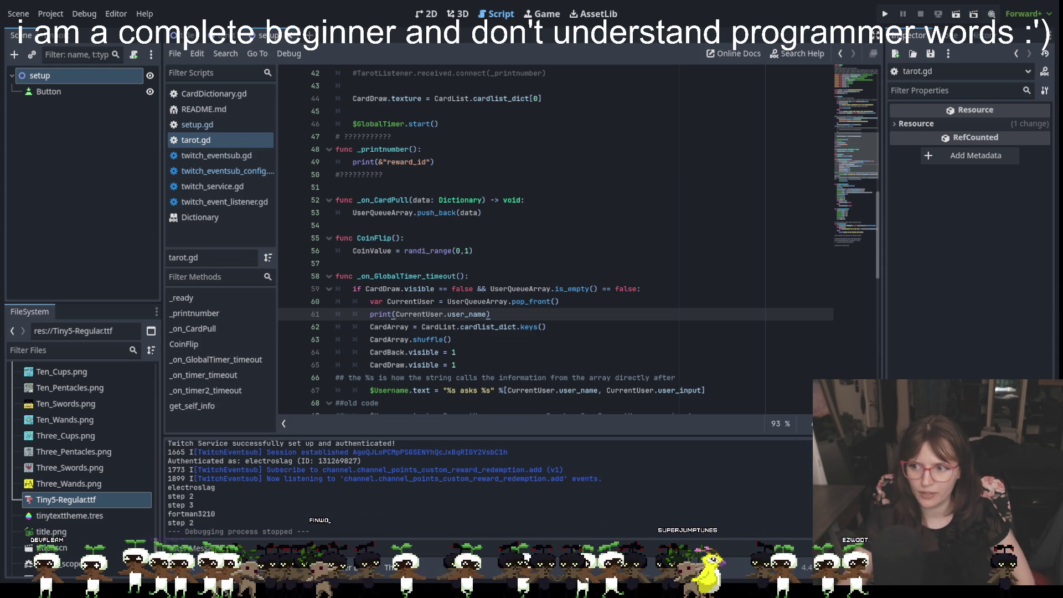
Step: Select the reward_id string on line 35, then view and dismiss Godot's version and credits
scroll(574, 210, up, 8)
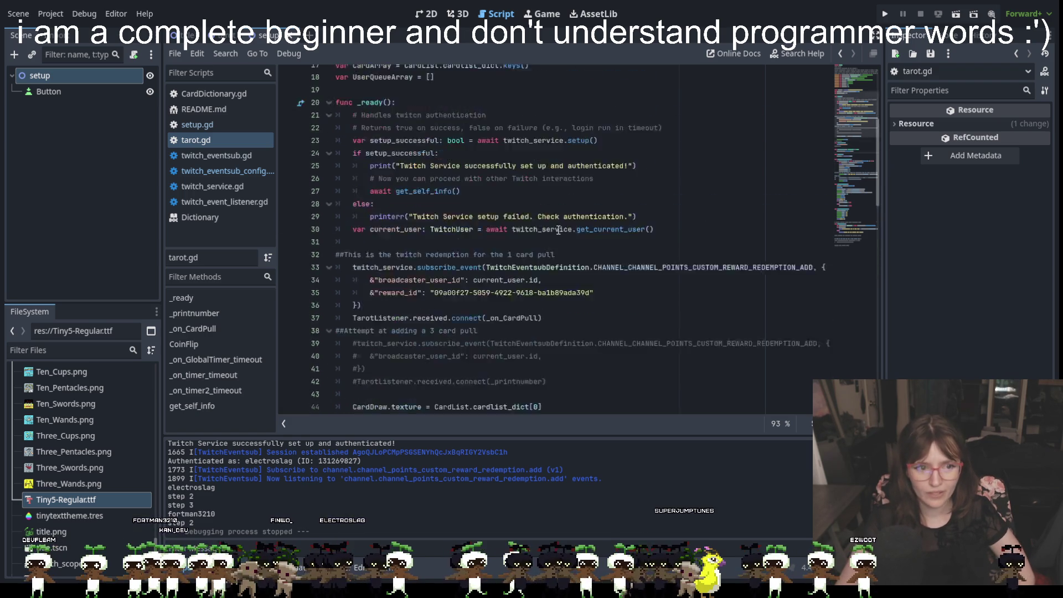
drag(590, 288, 459, 294)
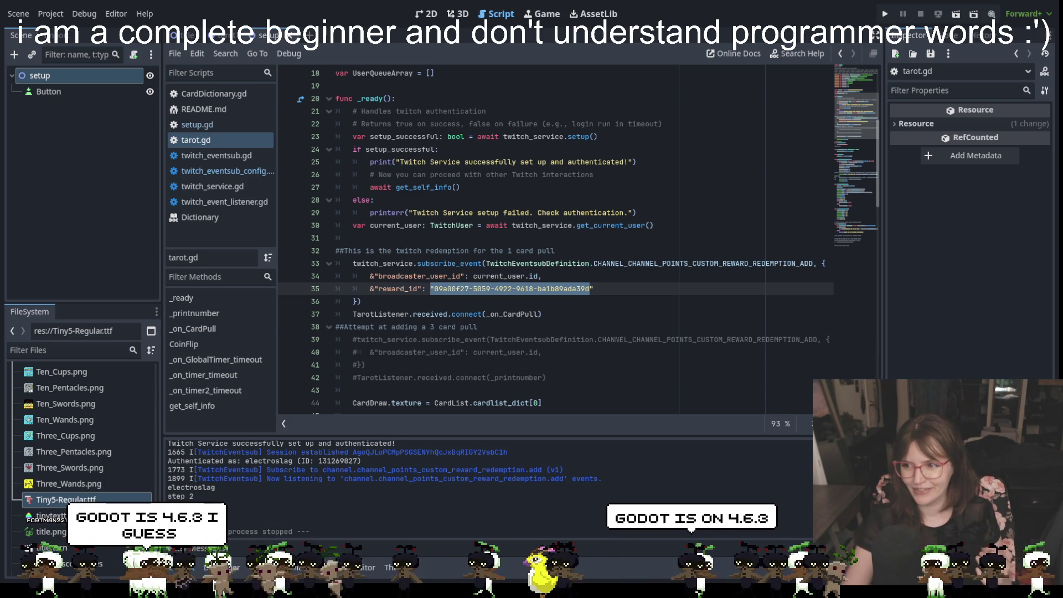
click(25, 18)
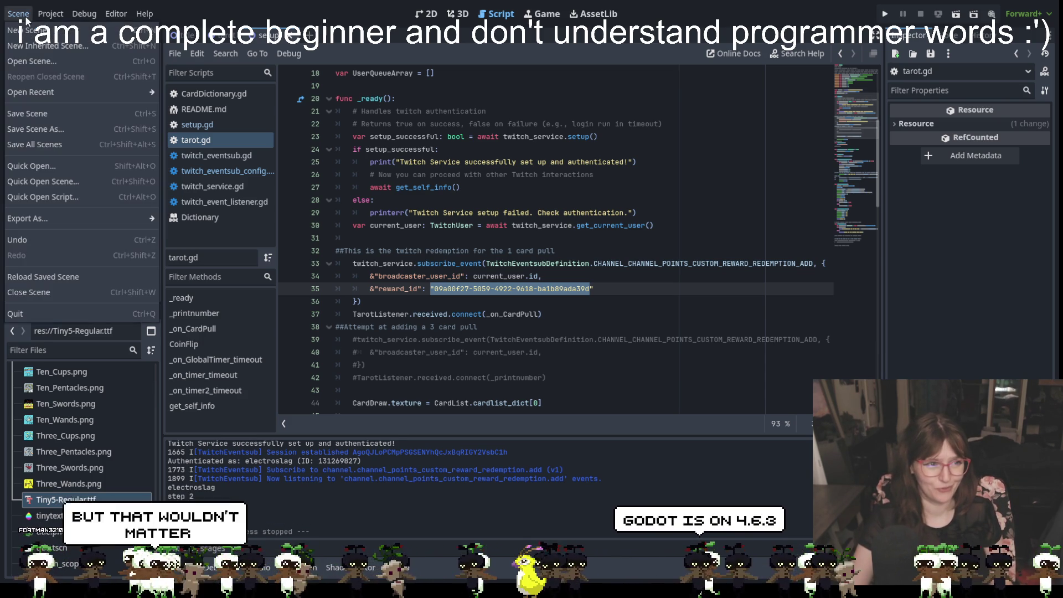
mouse_move(144, 15)
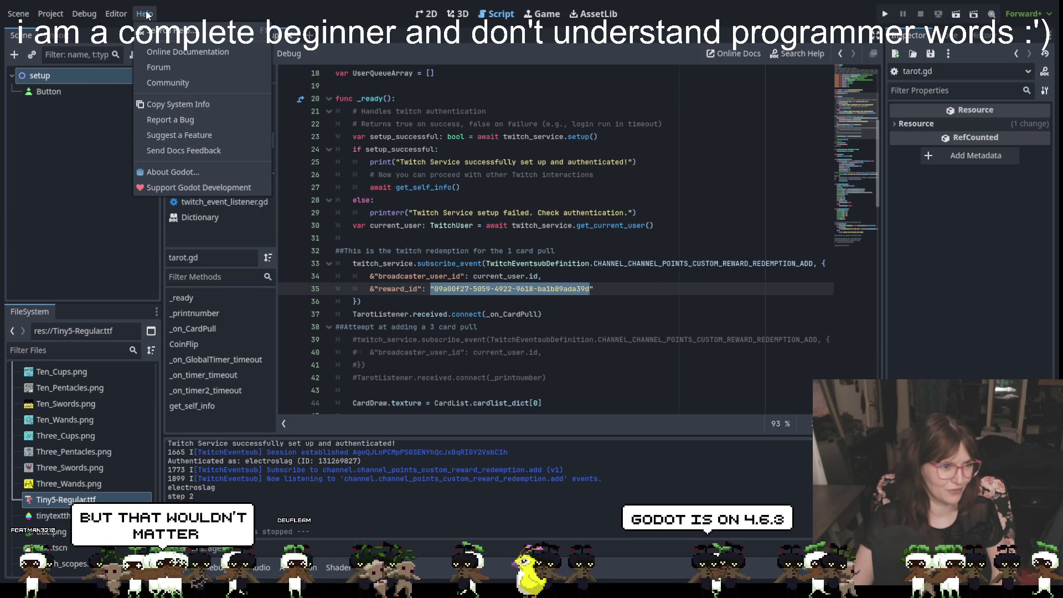
click(171, 171)
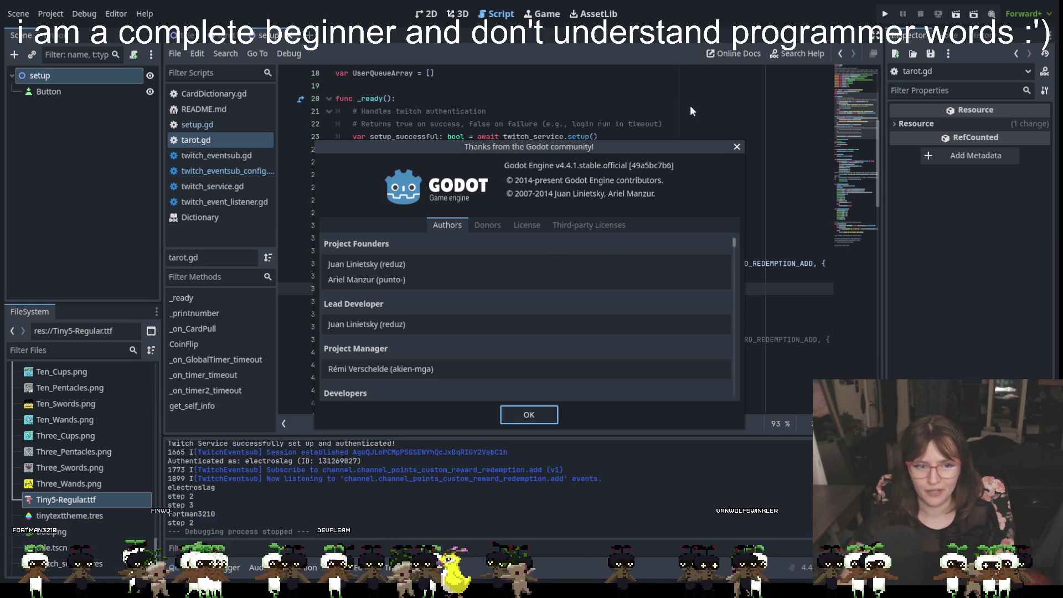
click(537, 416)
Step: Reopen the Scene menu, close it without choosing anything, and deselect the reward_id string
click(18, 13)
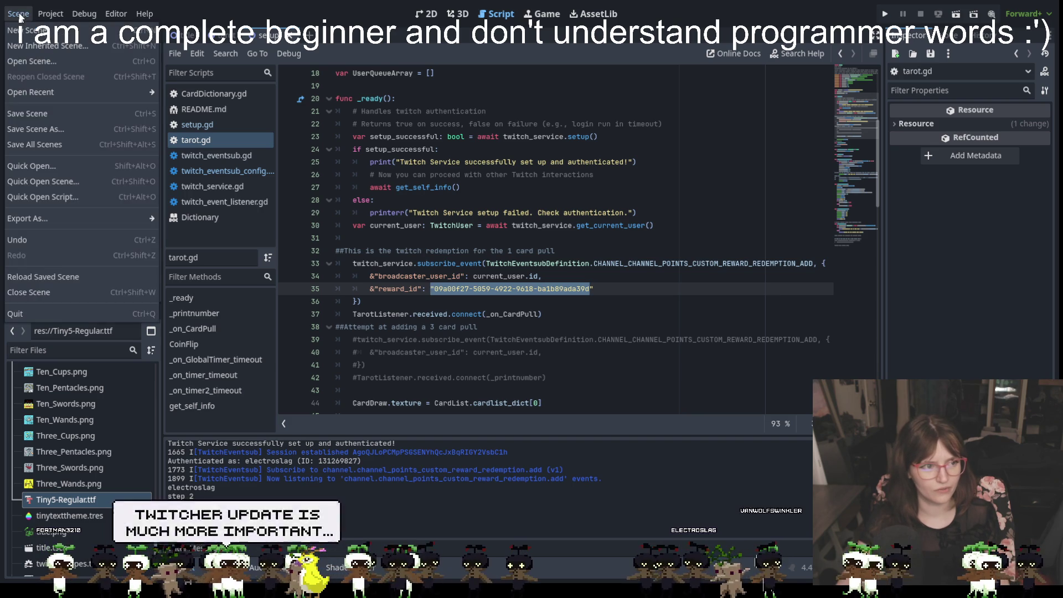
click(49, 145)
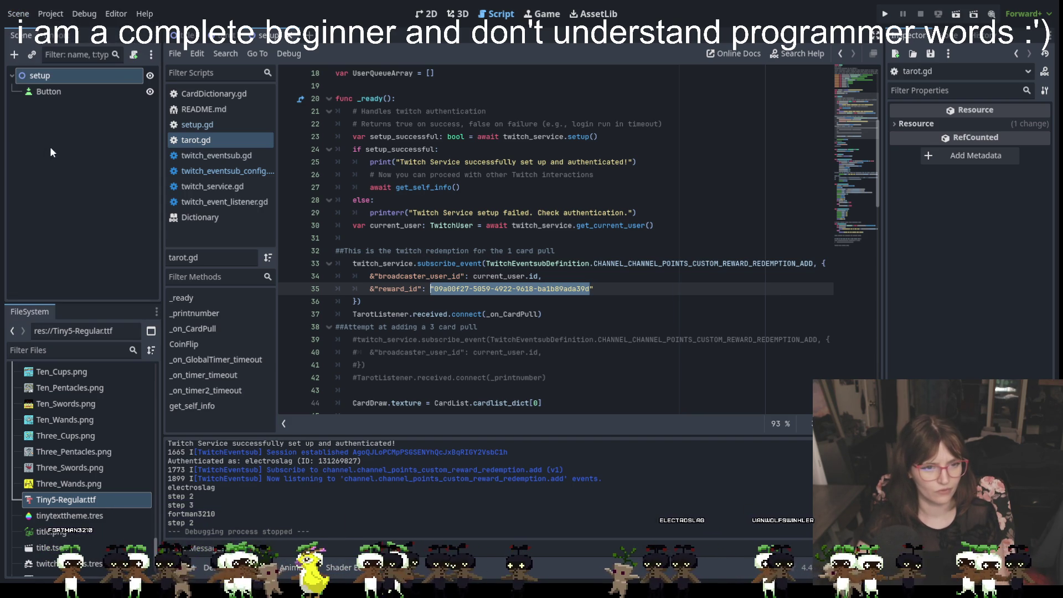
click(565, 237)
Step: Inspect the Twitcher plugin's details in the Project Settings Plugins list, then close the settings
click(84, 13)
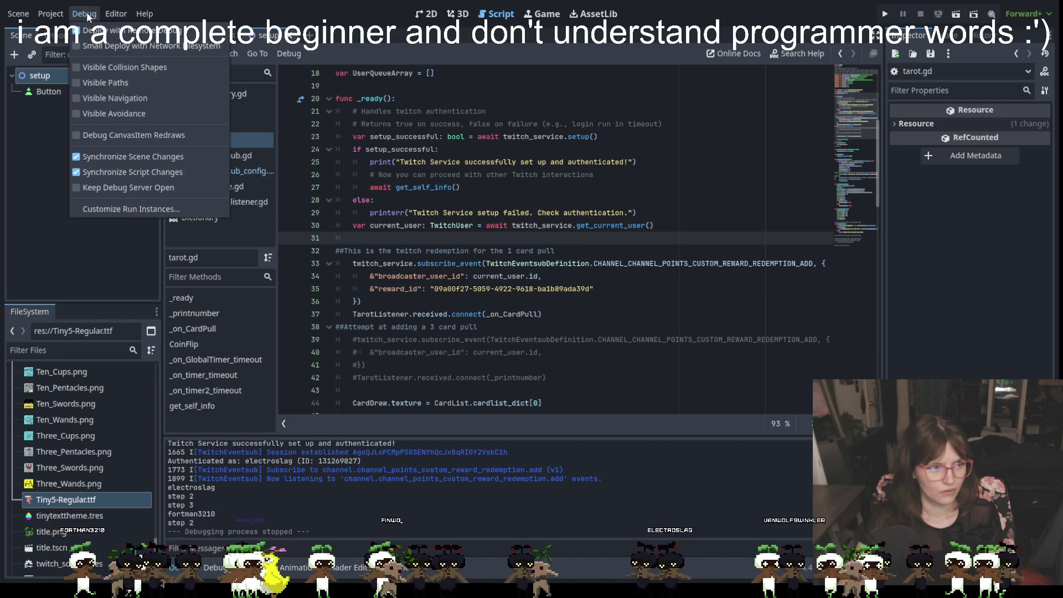
mouse_move(145, 13)
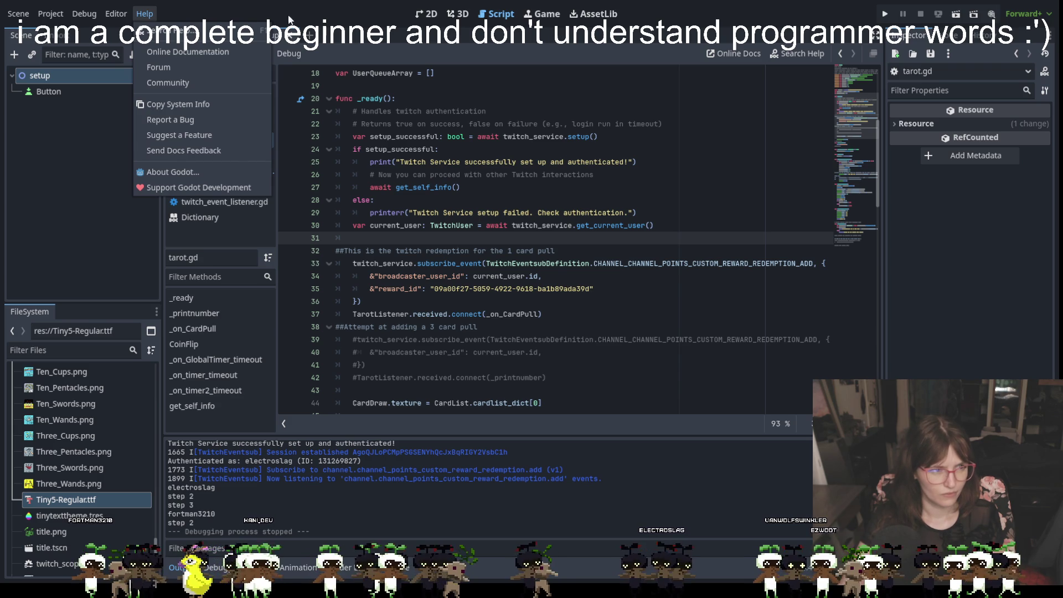
click(61, 30)
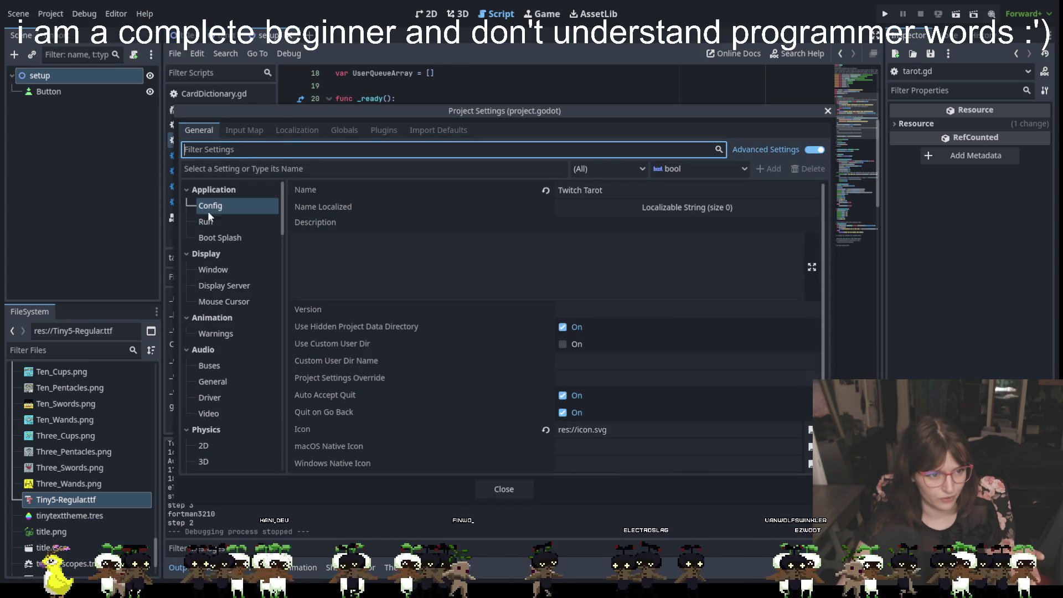
click(391, 131)
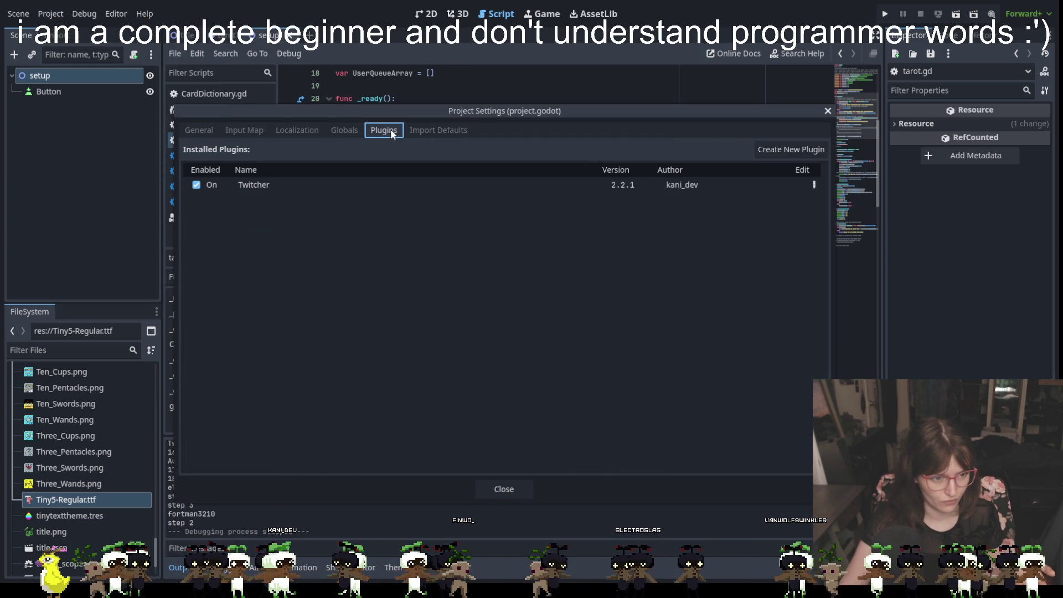
click(497, 182)
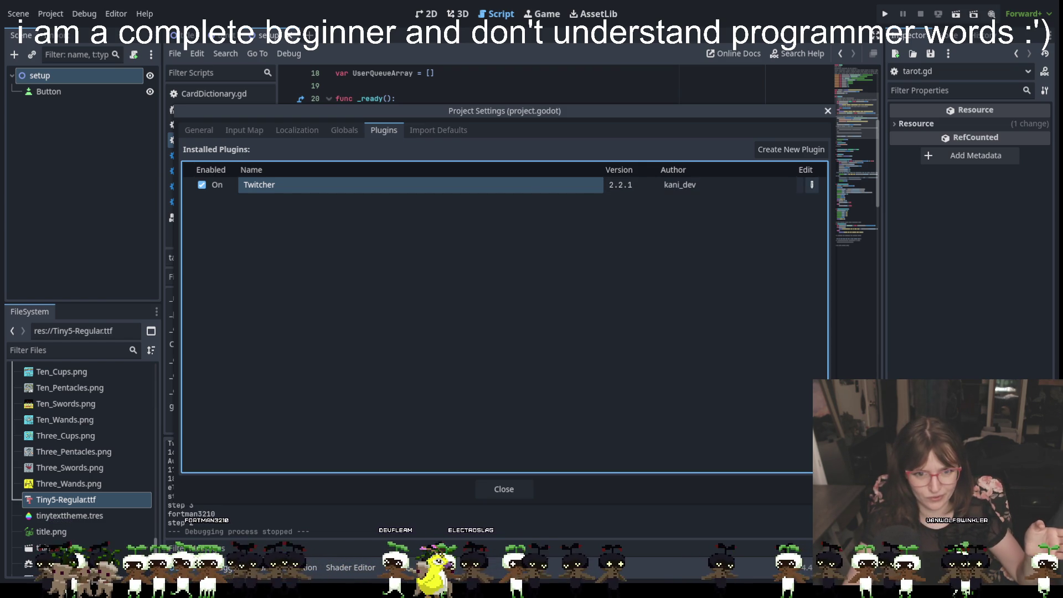
click(811, 185)
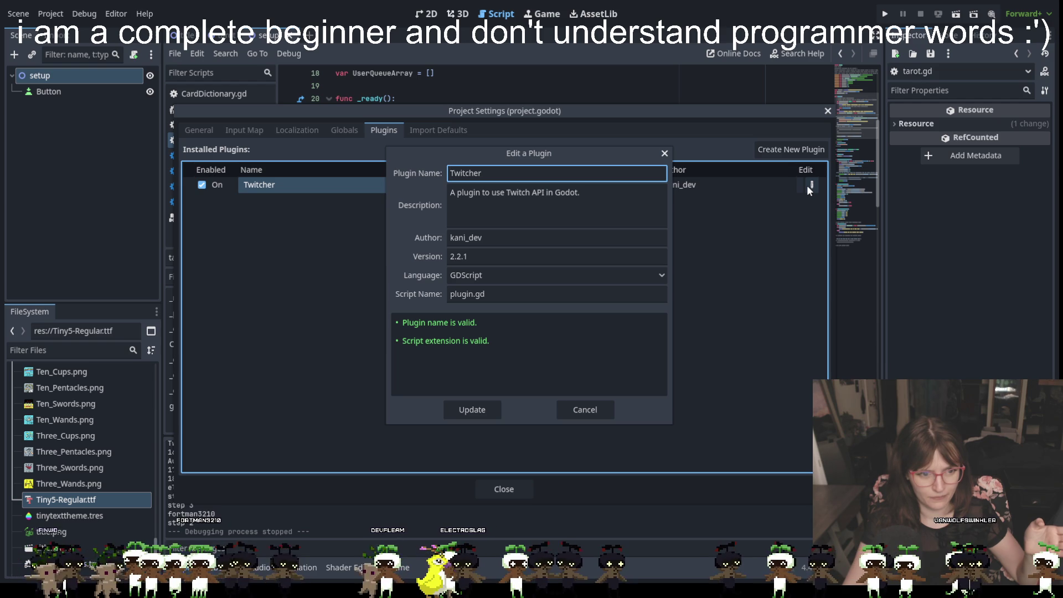
click(467, 411)
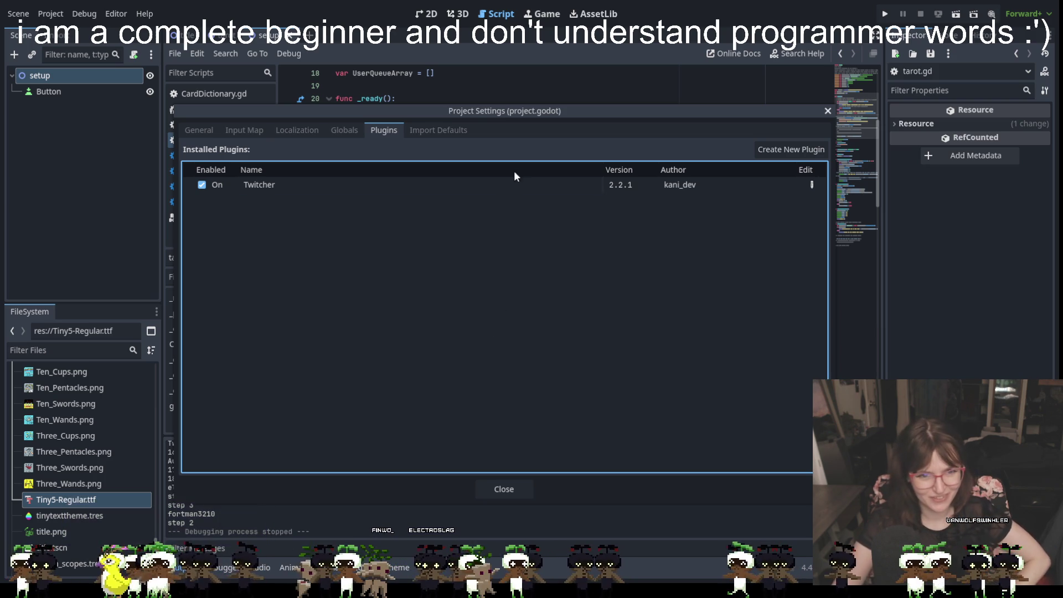
click(504, 489)
Step: Reselect the reward_id string and show the Project menu's Tools submenu with Twitcher Setup
drag(594, 289, 432, 298)
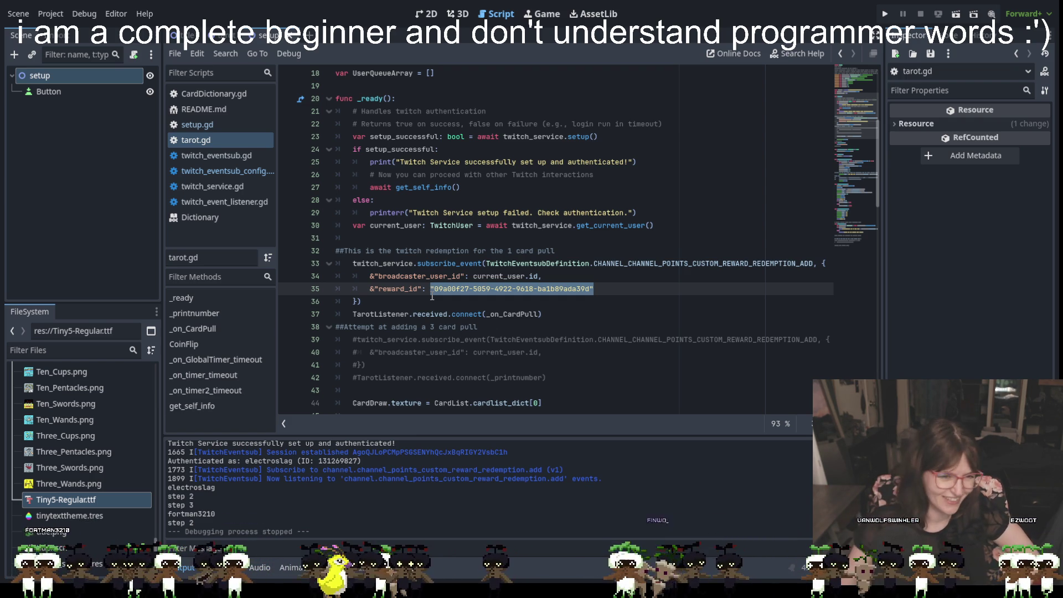
key(Down)
key(Down)
key(Down)
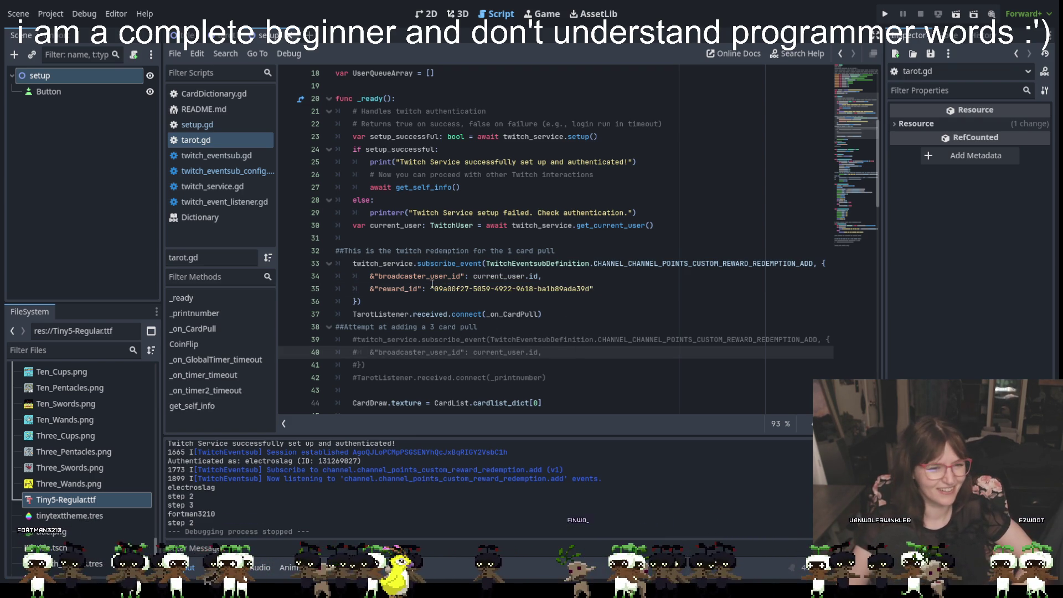
key(Up)
key(Up)
key(Up)
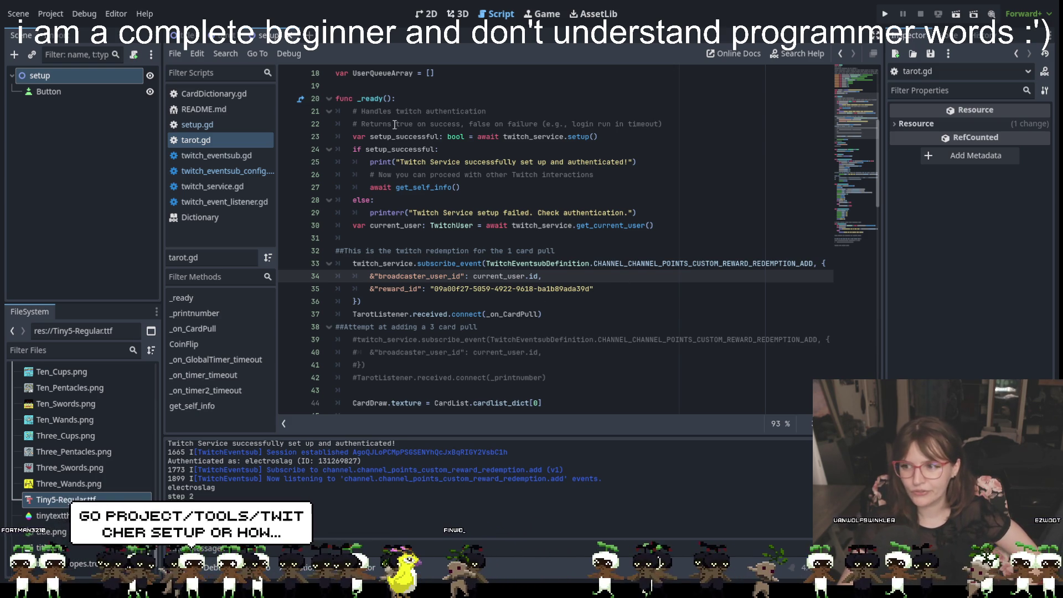
click(85, 14)
mouse_move(53, 15)
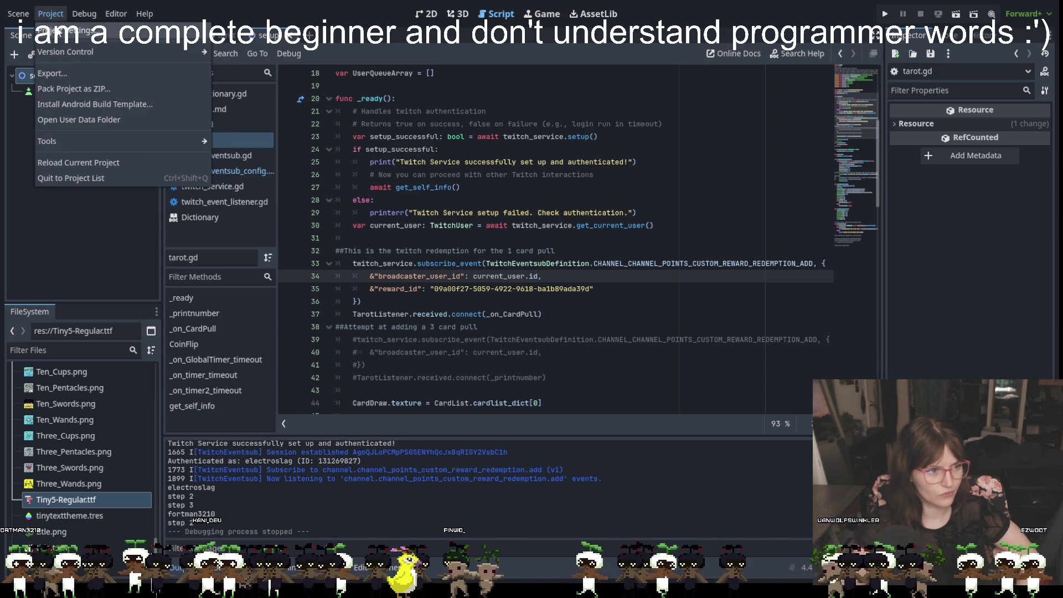
mouse_move(89, 140)
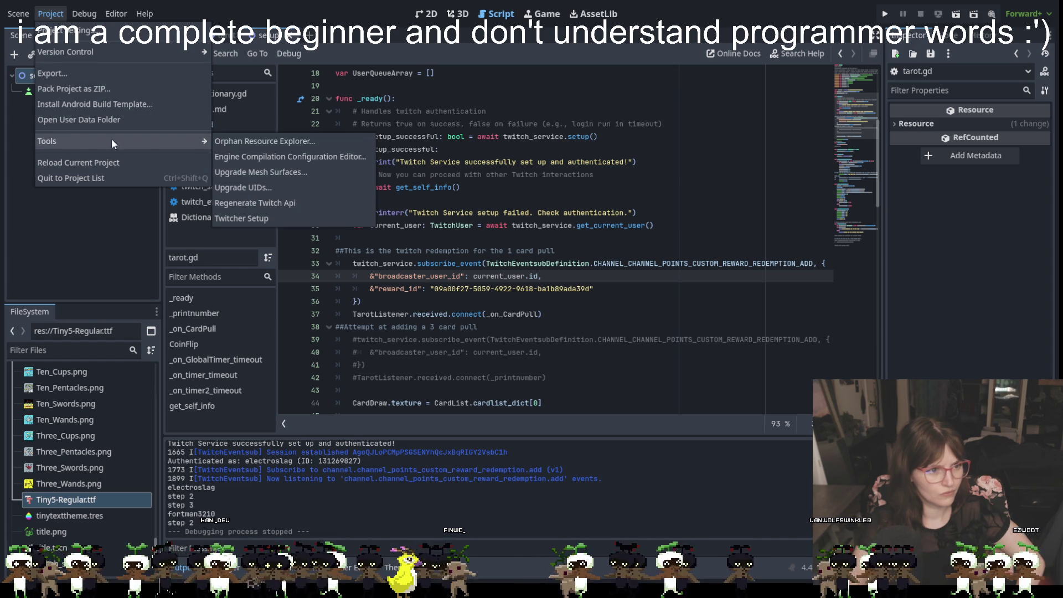
click(244, 217)
drag(478, 65, 702, 58)
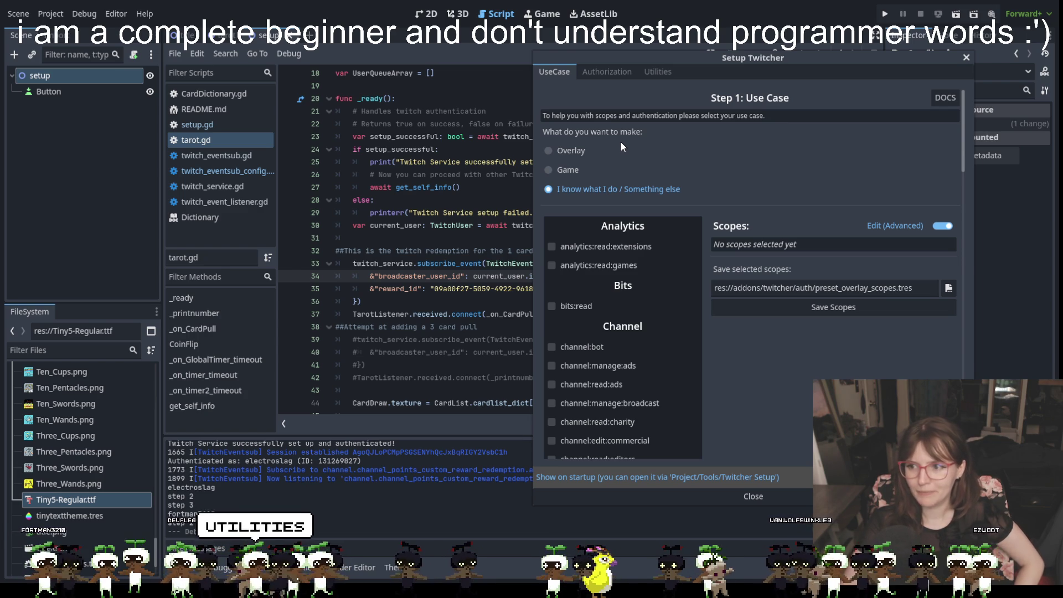
click(654, 73)
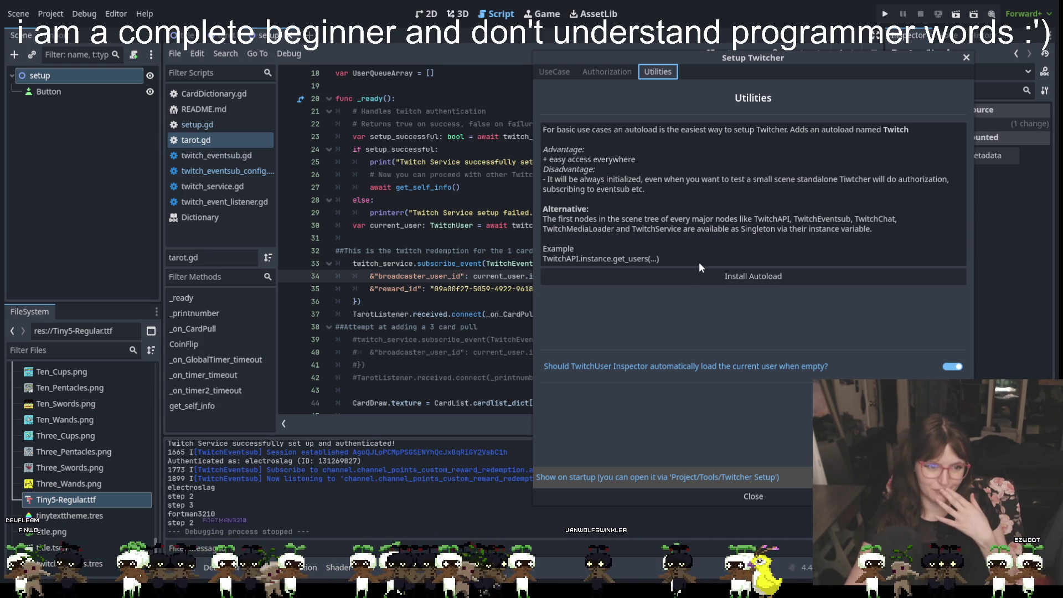
click(756, 496)
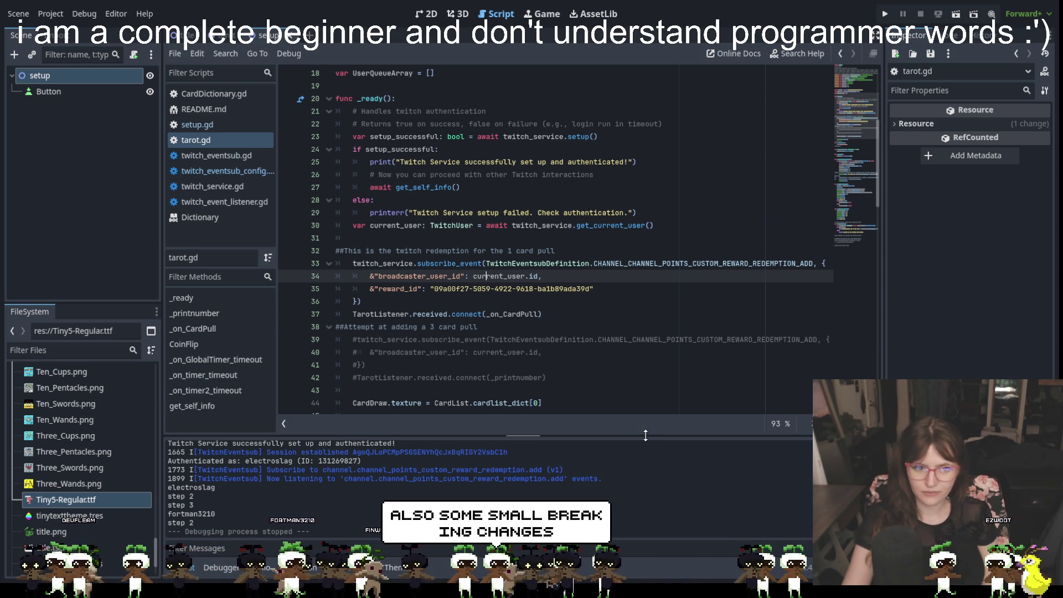
scroll(568, 314, up, 5)
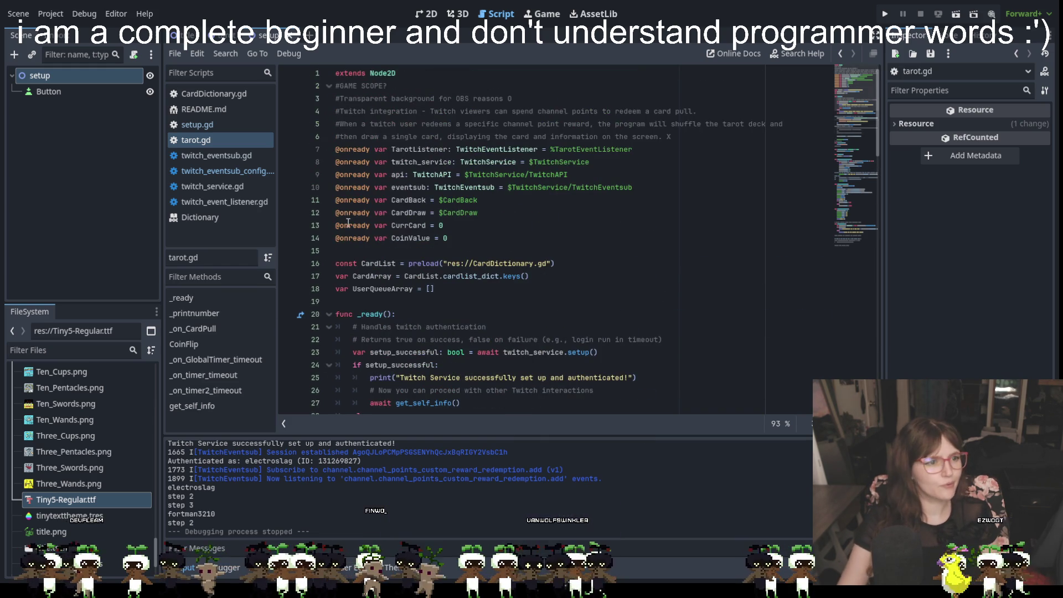
scroll(568, 314, down, 20)
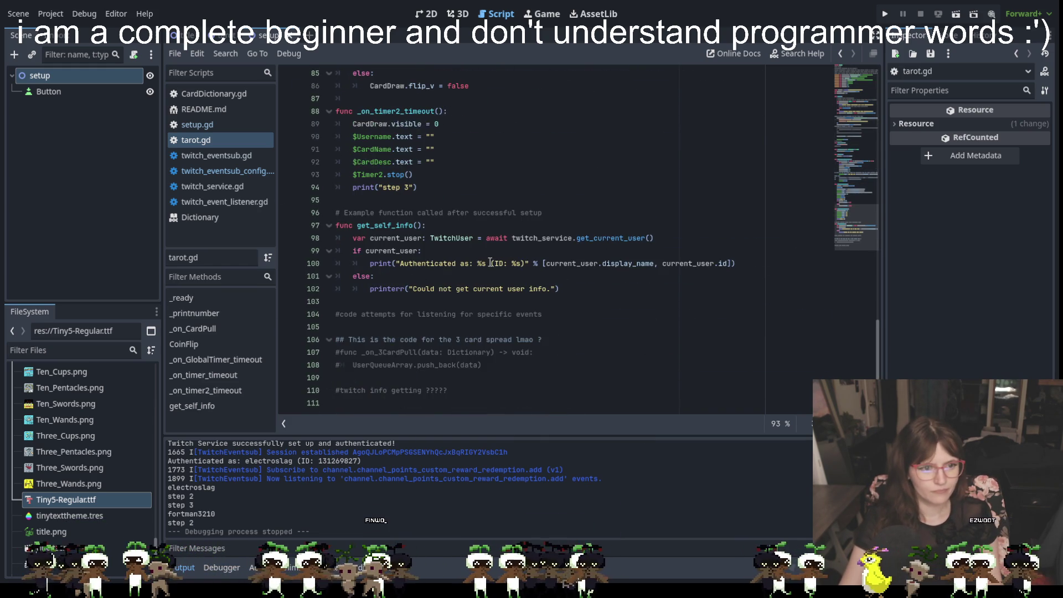
scroll(490, 263, up, 20)
scroll(490, 262, down, 2)
scroll(490, 262, up, 2)
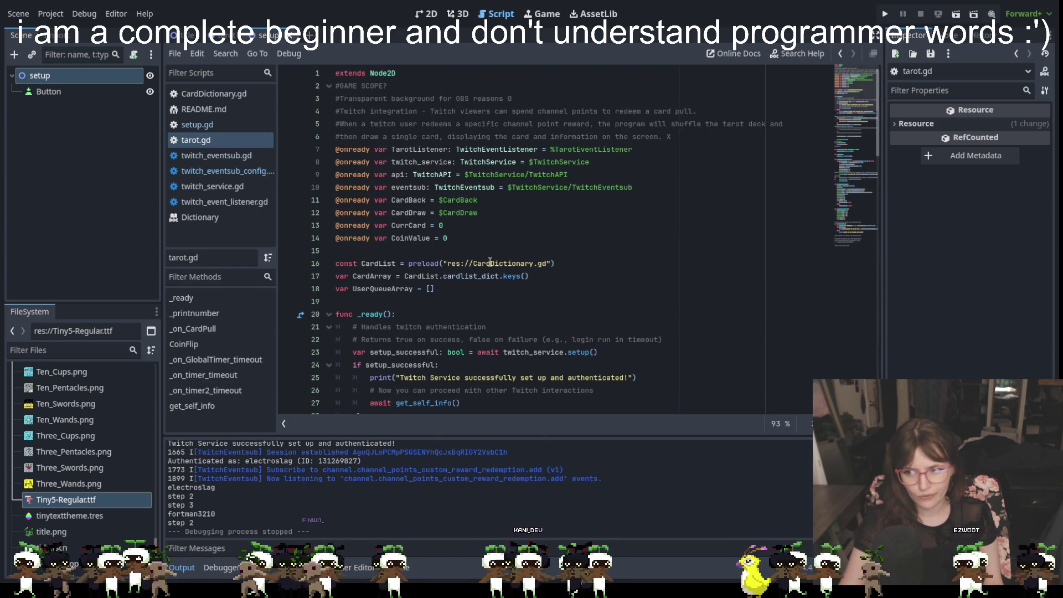
scroll(490, 262, down, 20)
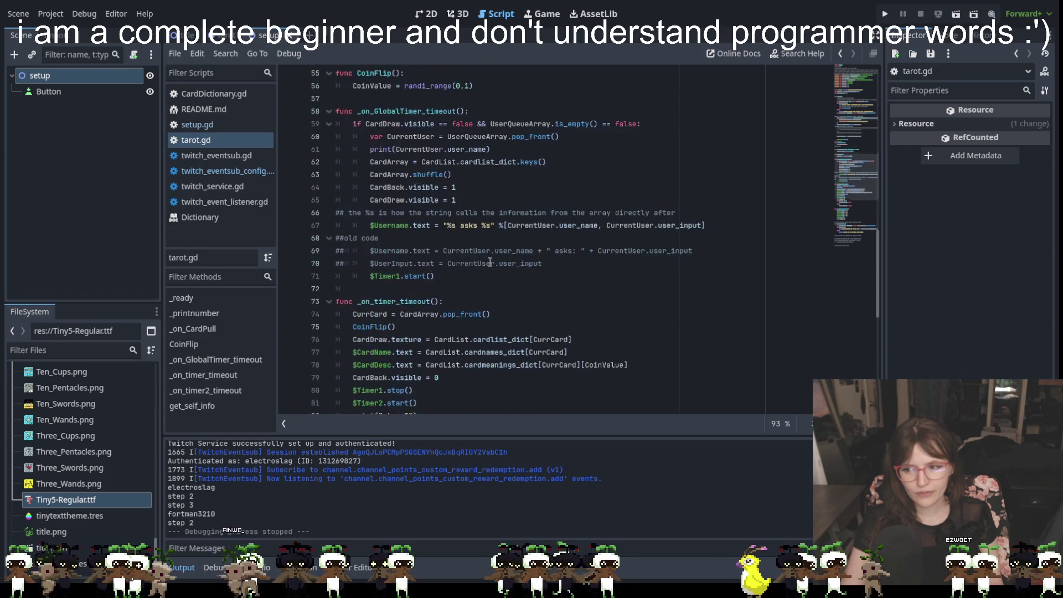
scroll(490, 262, up, 20)
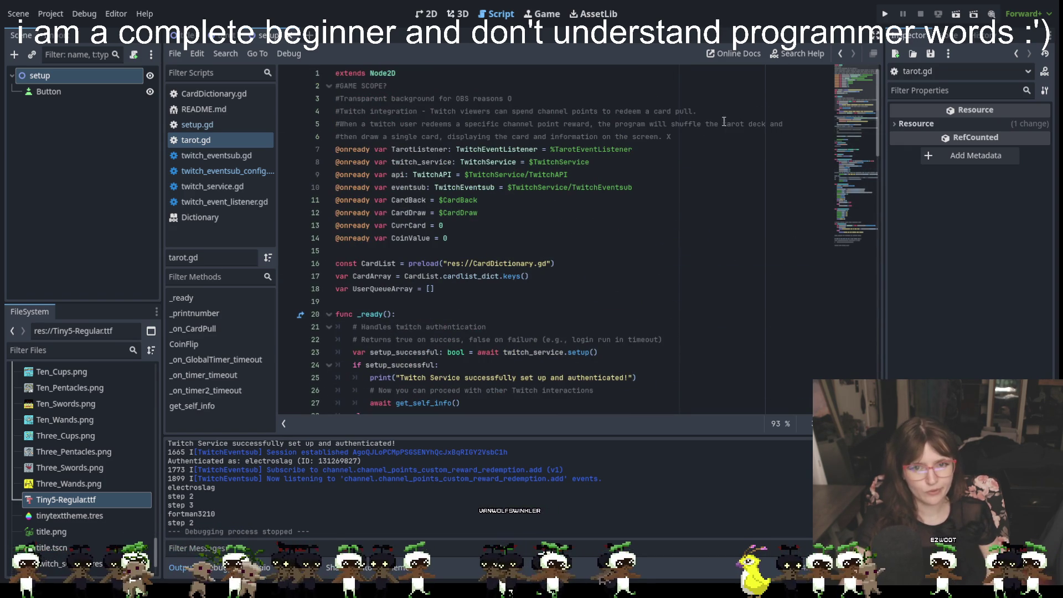
click(885, 13)
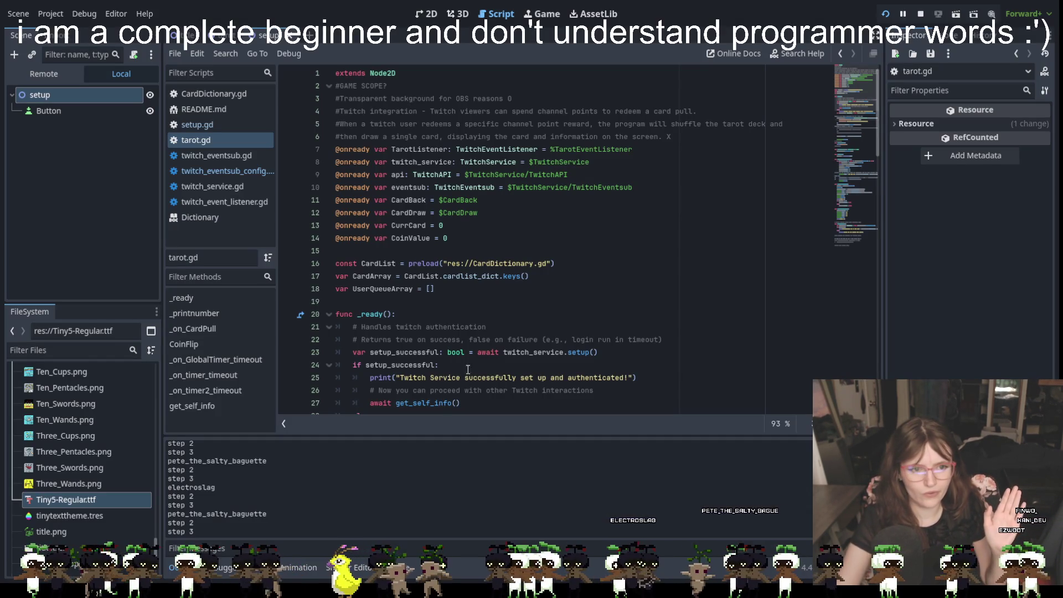
click(459, 302)
scroll(458, 306, down, 5)
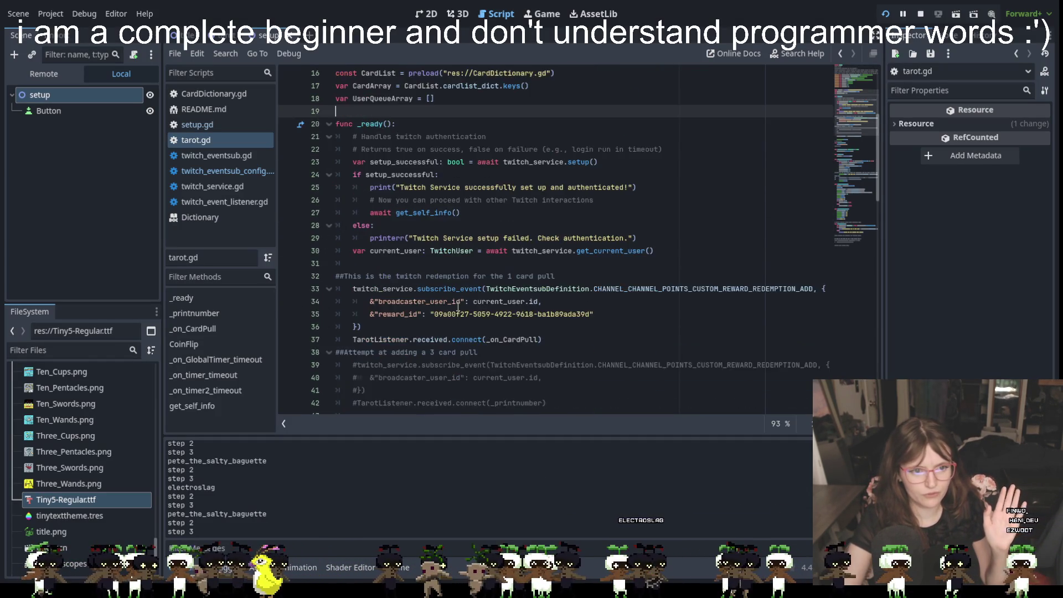
scroll(458, 306, down, 10)
scroll(491, 280, down, 1)
scroll(553, 249, down, 7)
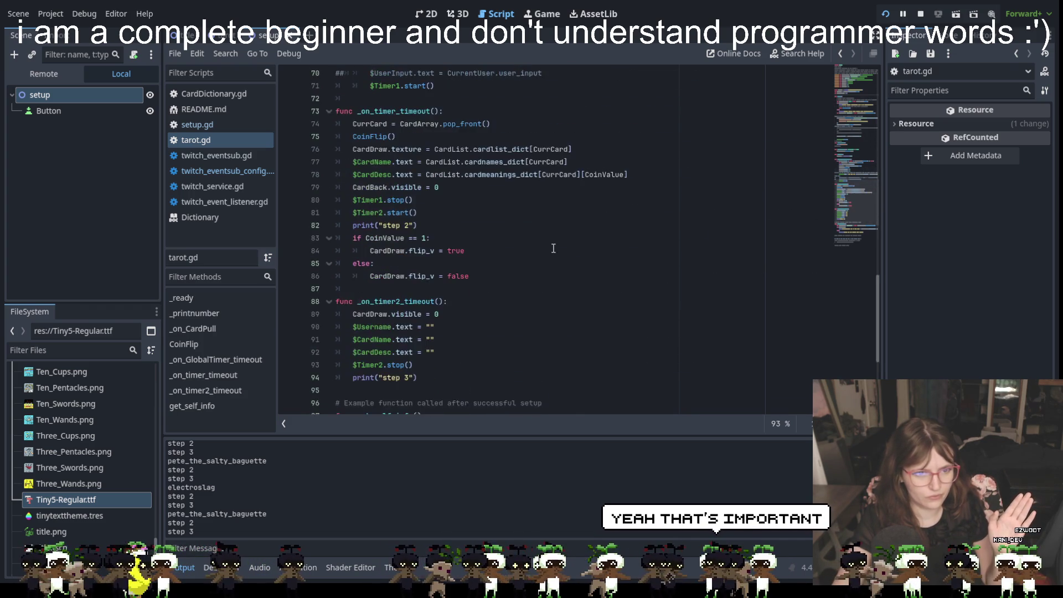
scroll(554, 249, down, 4)
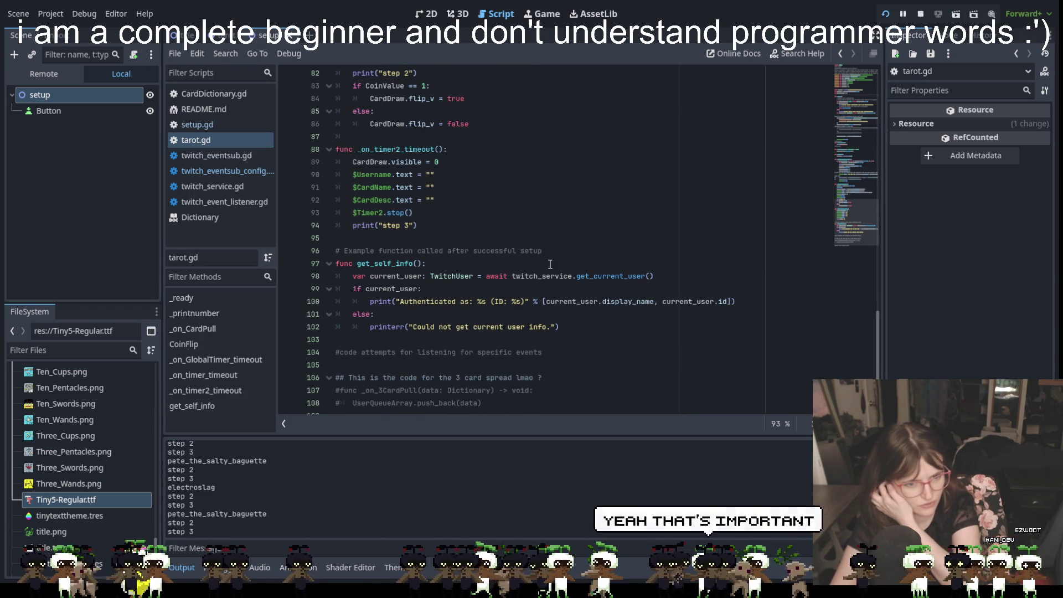
scroll(550, 264, up, 13)
scroll(550, 264, down, 7)
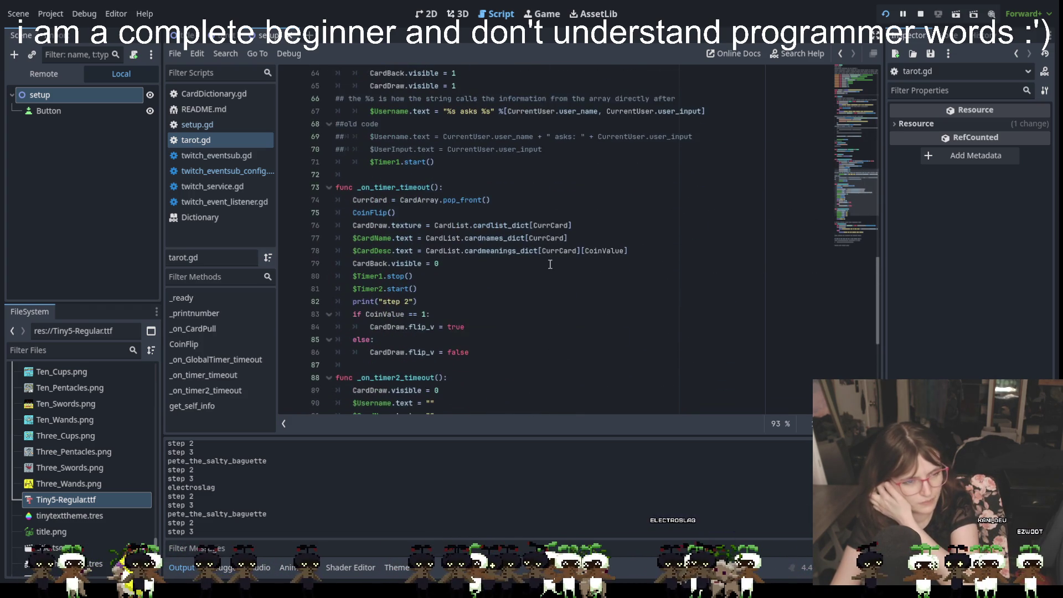
scroll(550, 264, up, 16)
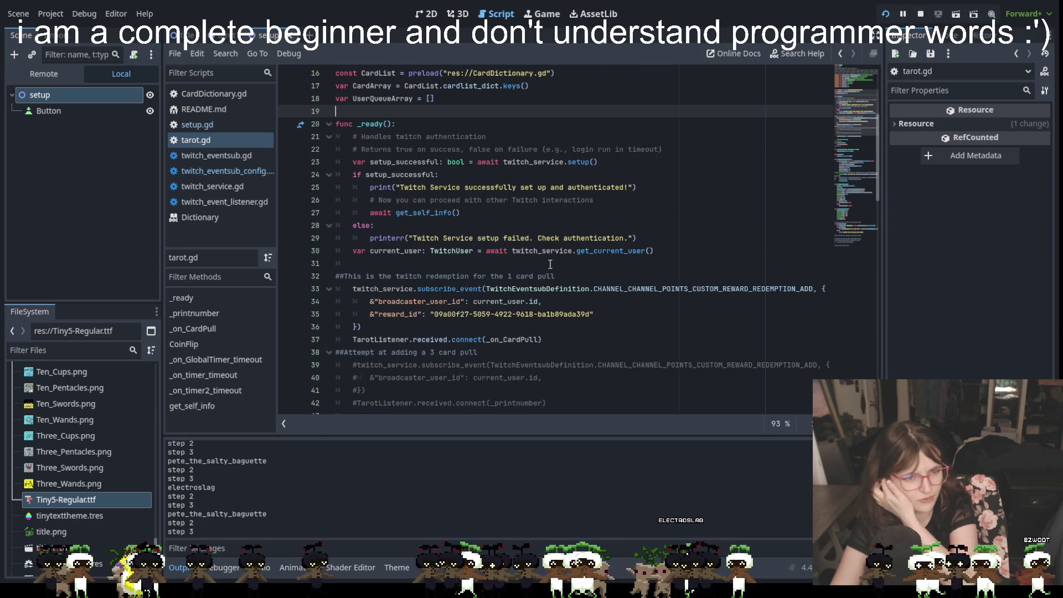
scroll(550, 264, up, 5)
scroll(550, 264, down, 6)
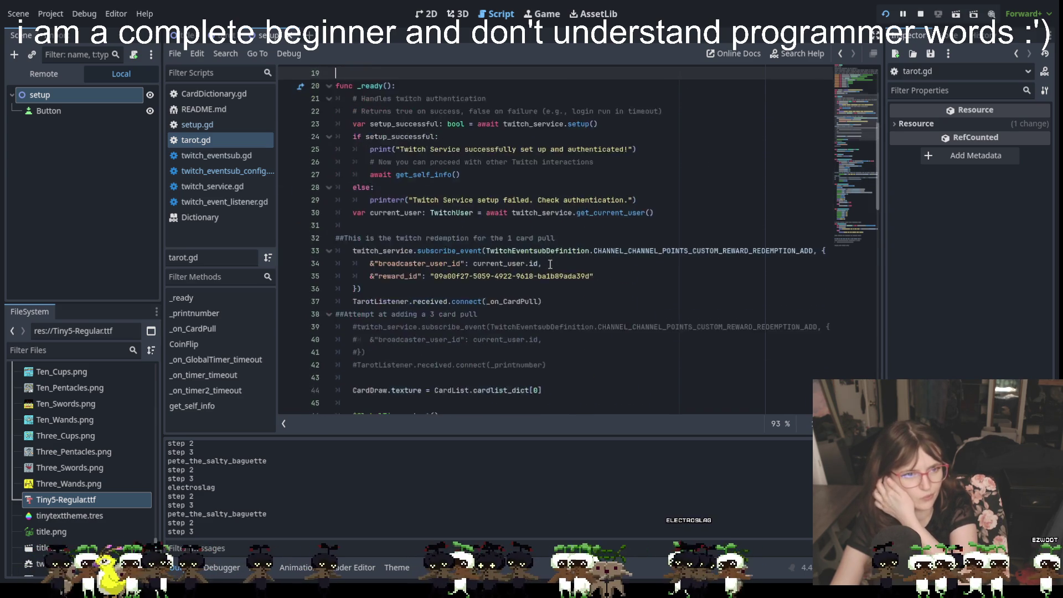
scroll(550, 264, down, 2)
scroll(550, 264, down, 10)
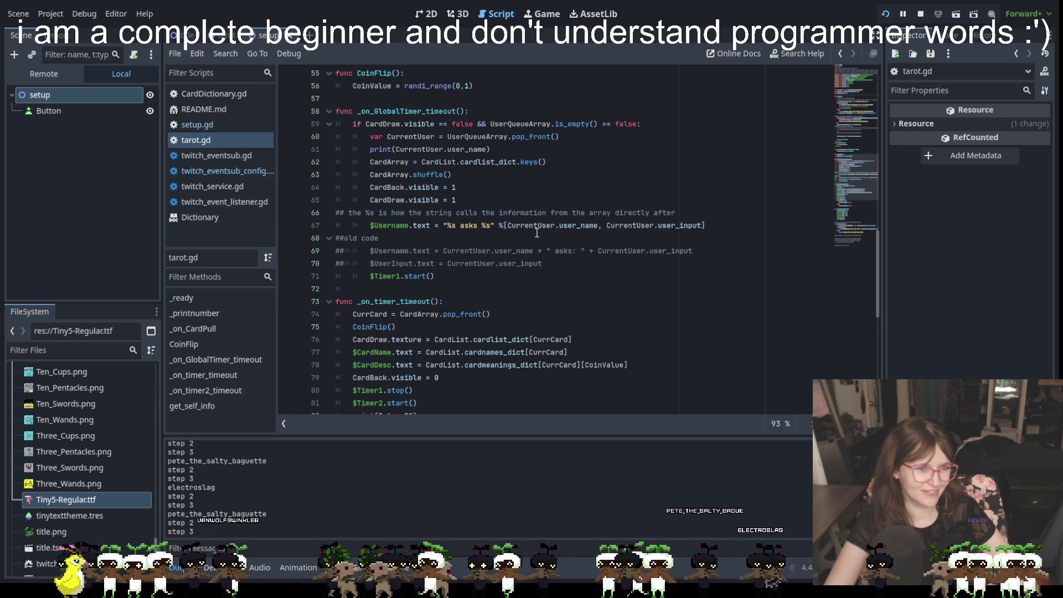
scroll(537, 233, up, 3)
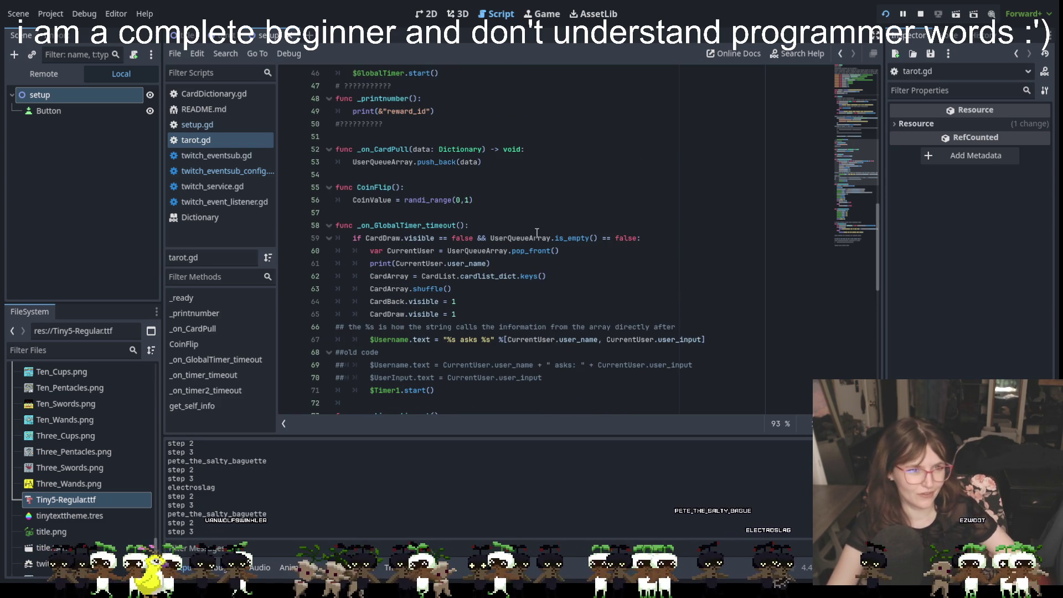
scroll(537, 234, up, 2)
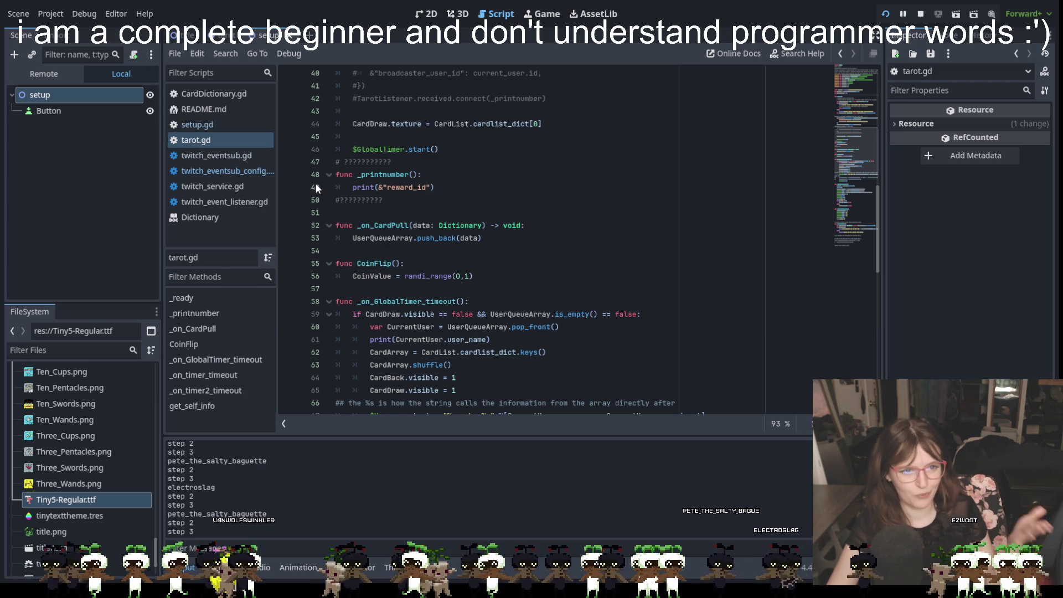
click(413, 161)
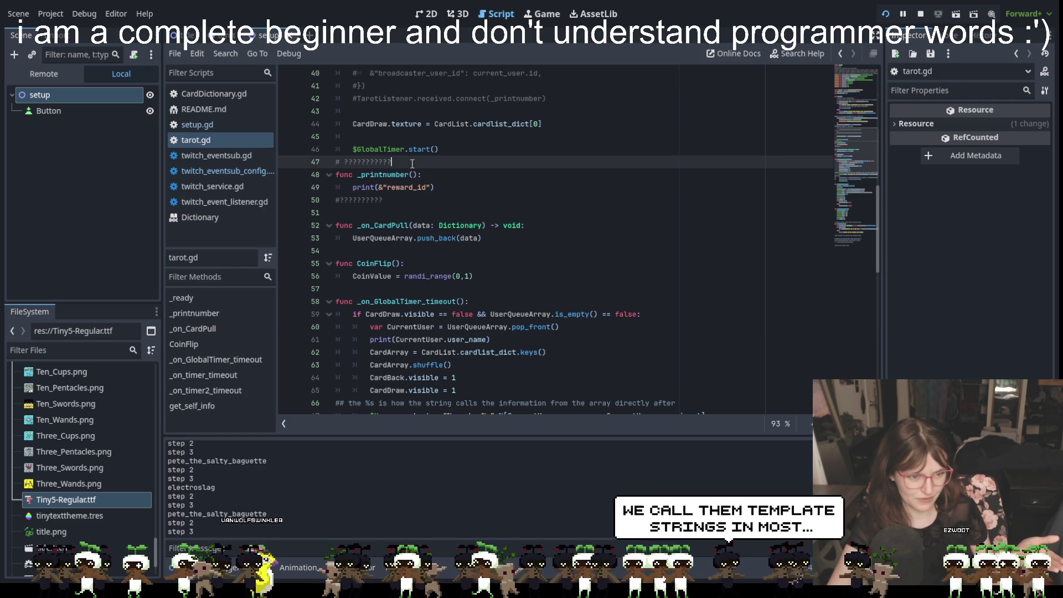
Step: Delete lines 47–50 of tarot.gd: func _printnumber() and its ??? comment lines
click(343, 175)
key(Home)
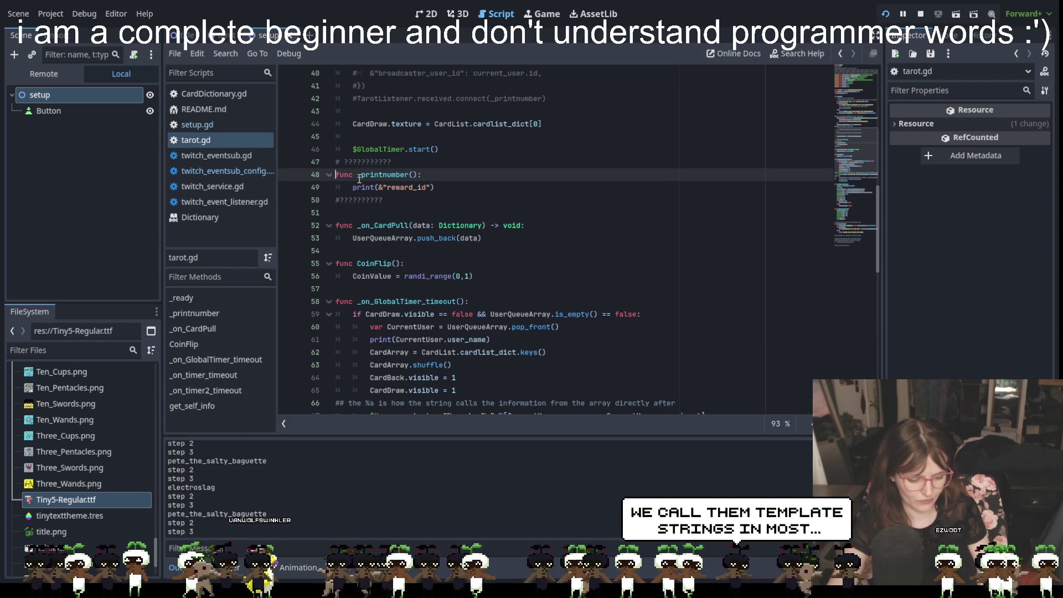
text(#)
drag(402, 200, 307, 162)
key(BackSpace)
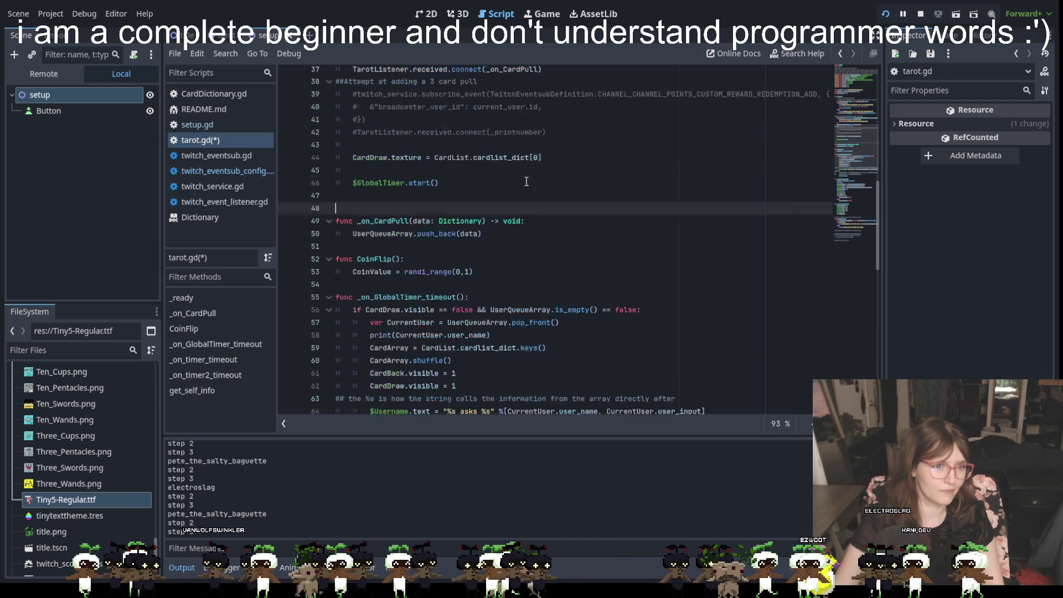
Step: Remove the stray trailing X from the description comment on line 6
scroll(430, 131, up, 13)
click(412, 86)
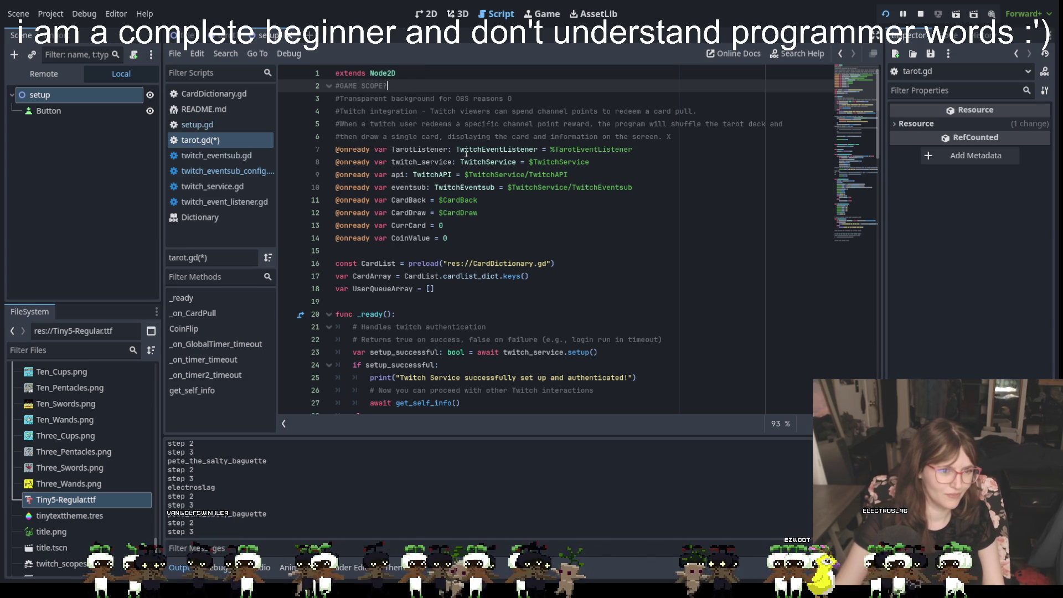
click(685, 138)
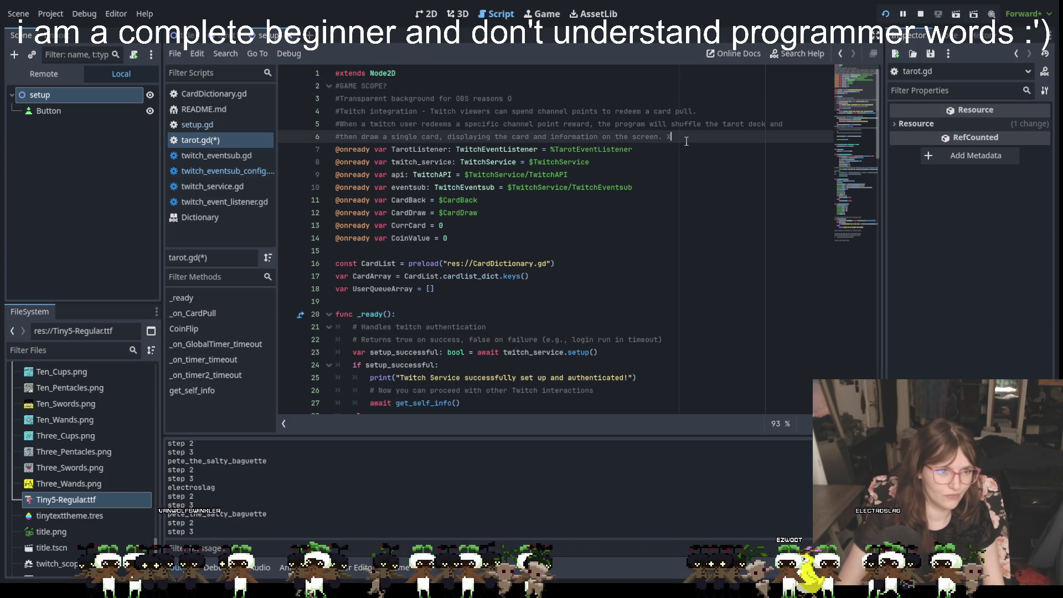
key(BackSpace)
key(BackSpace)
Step: Paste the Twitcher update note below the description and prefix each of its lines with #
key(Return)
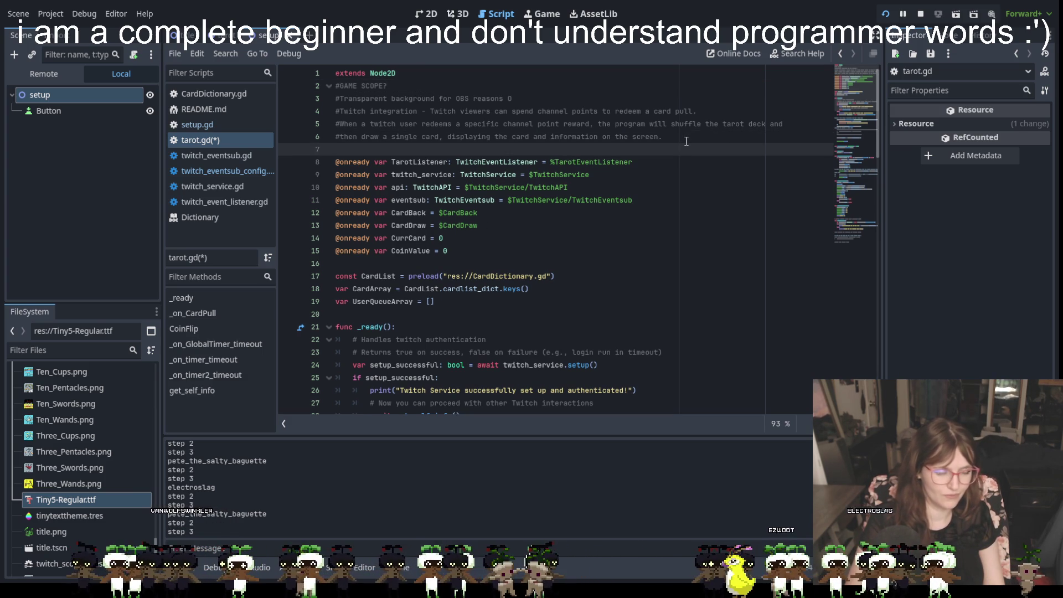
text(#)
key(ctrl+v)
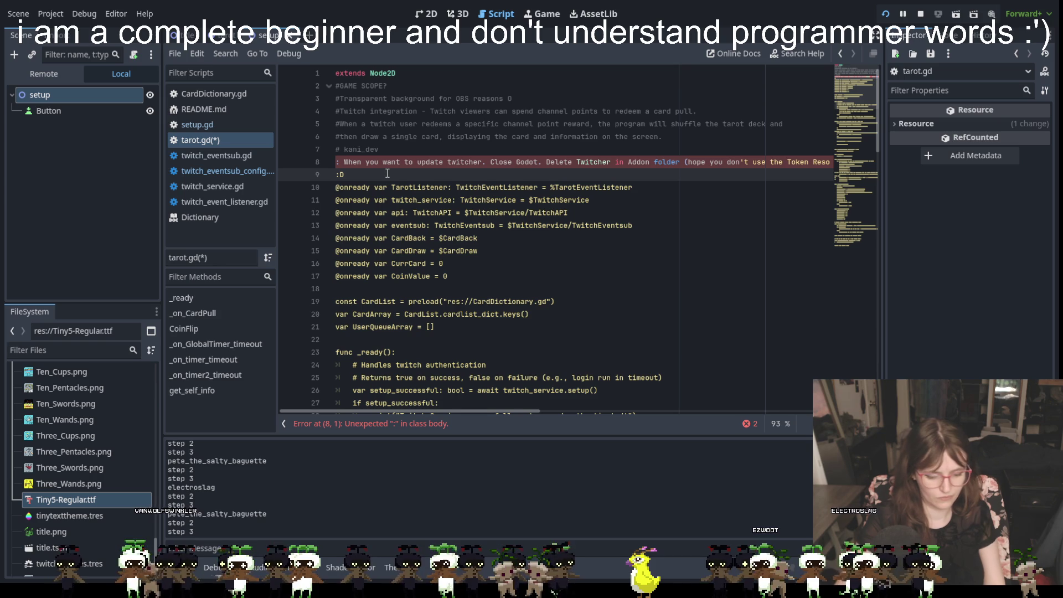
text(#)
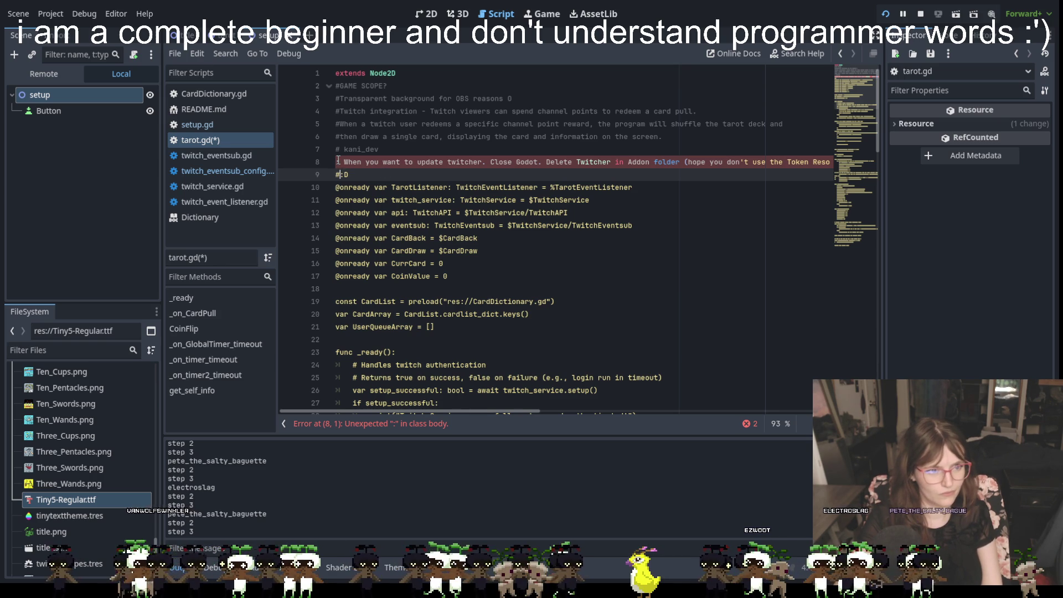
click(337, 162)
text(#)
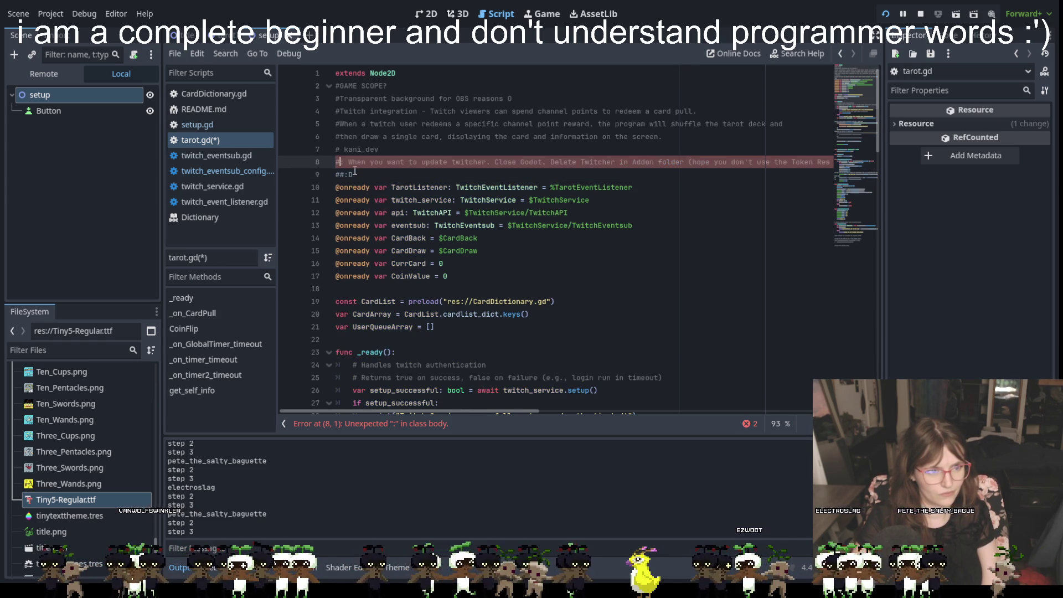
click(345, 175)
key(BackSpace)
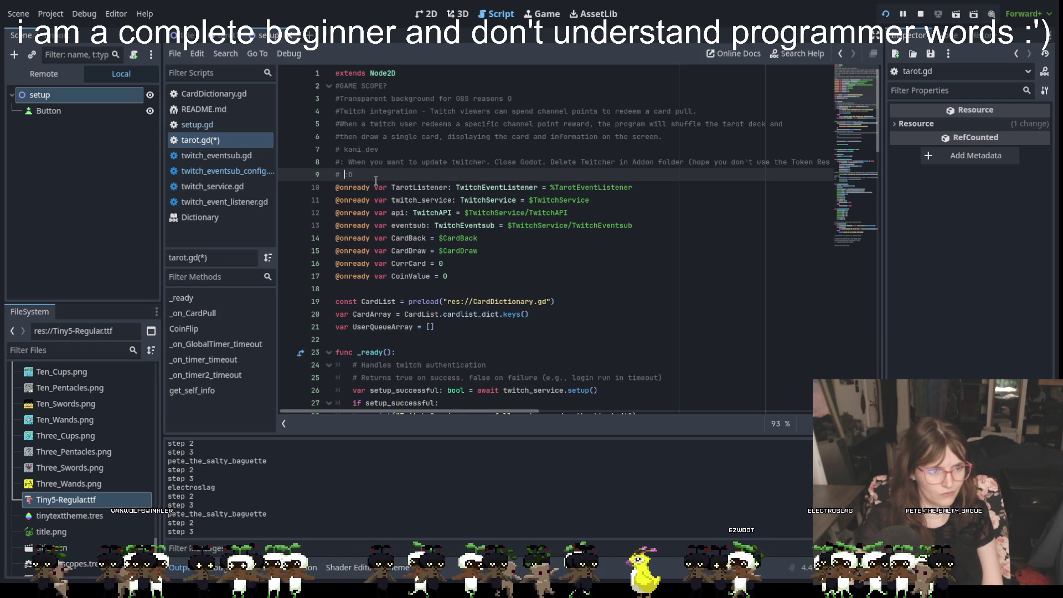